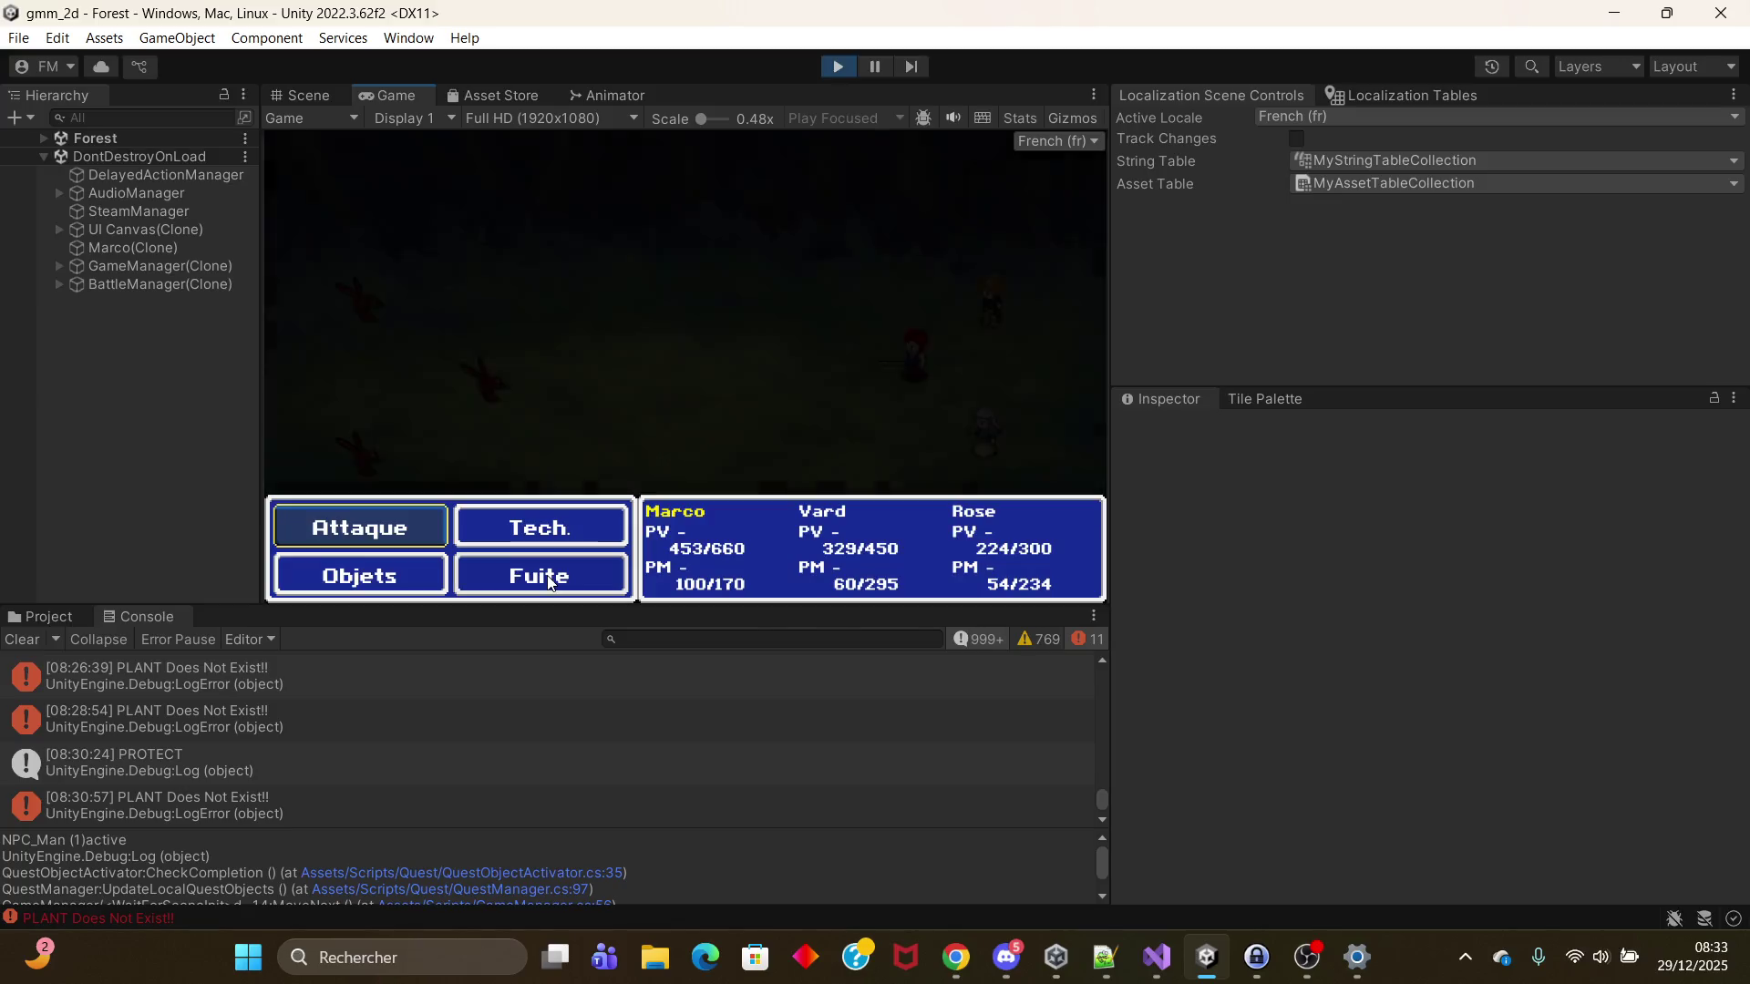
Step: Flee the forest battle with Fuite and walk right into Countryside2, where a new battle starts
{"action": "left_click", "coordinate": [527, 576]}
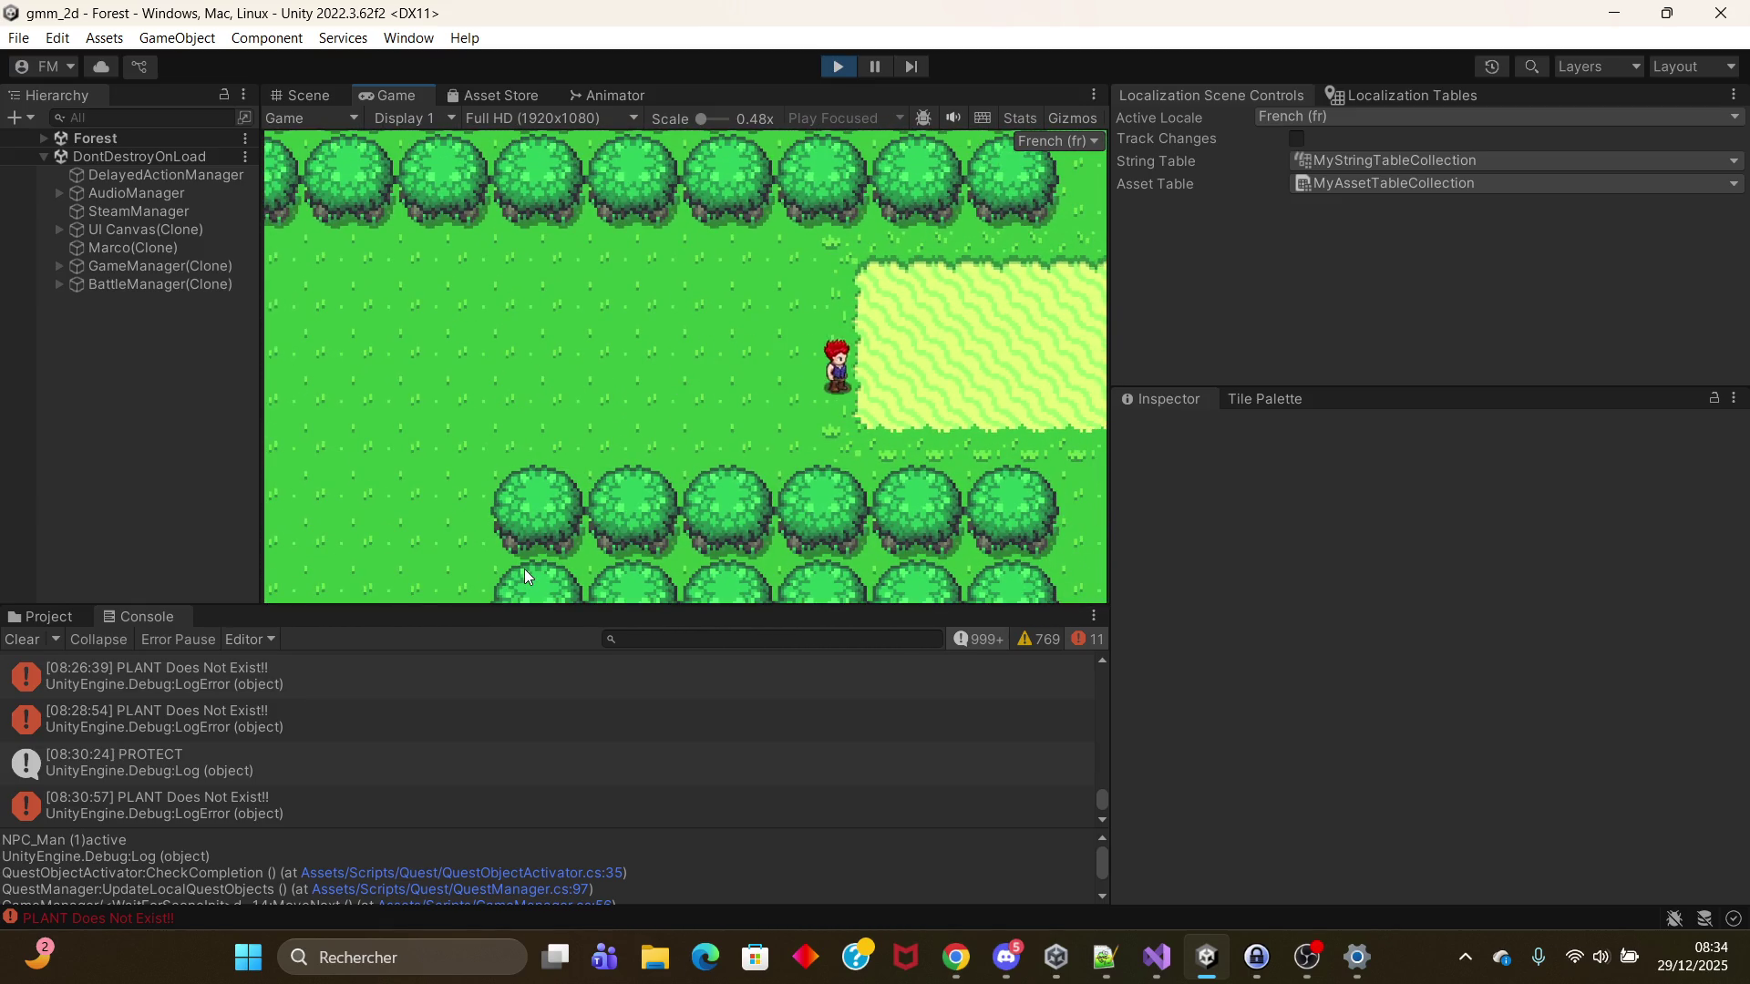
{"action": "key", "text": "Right"}
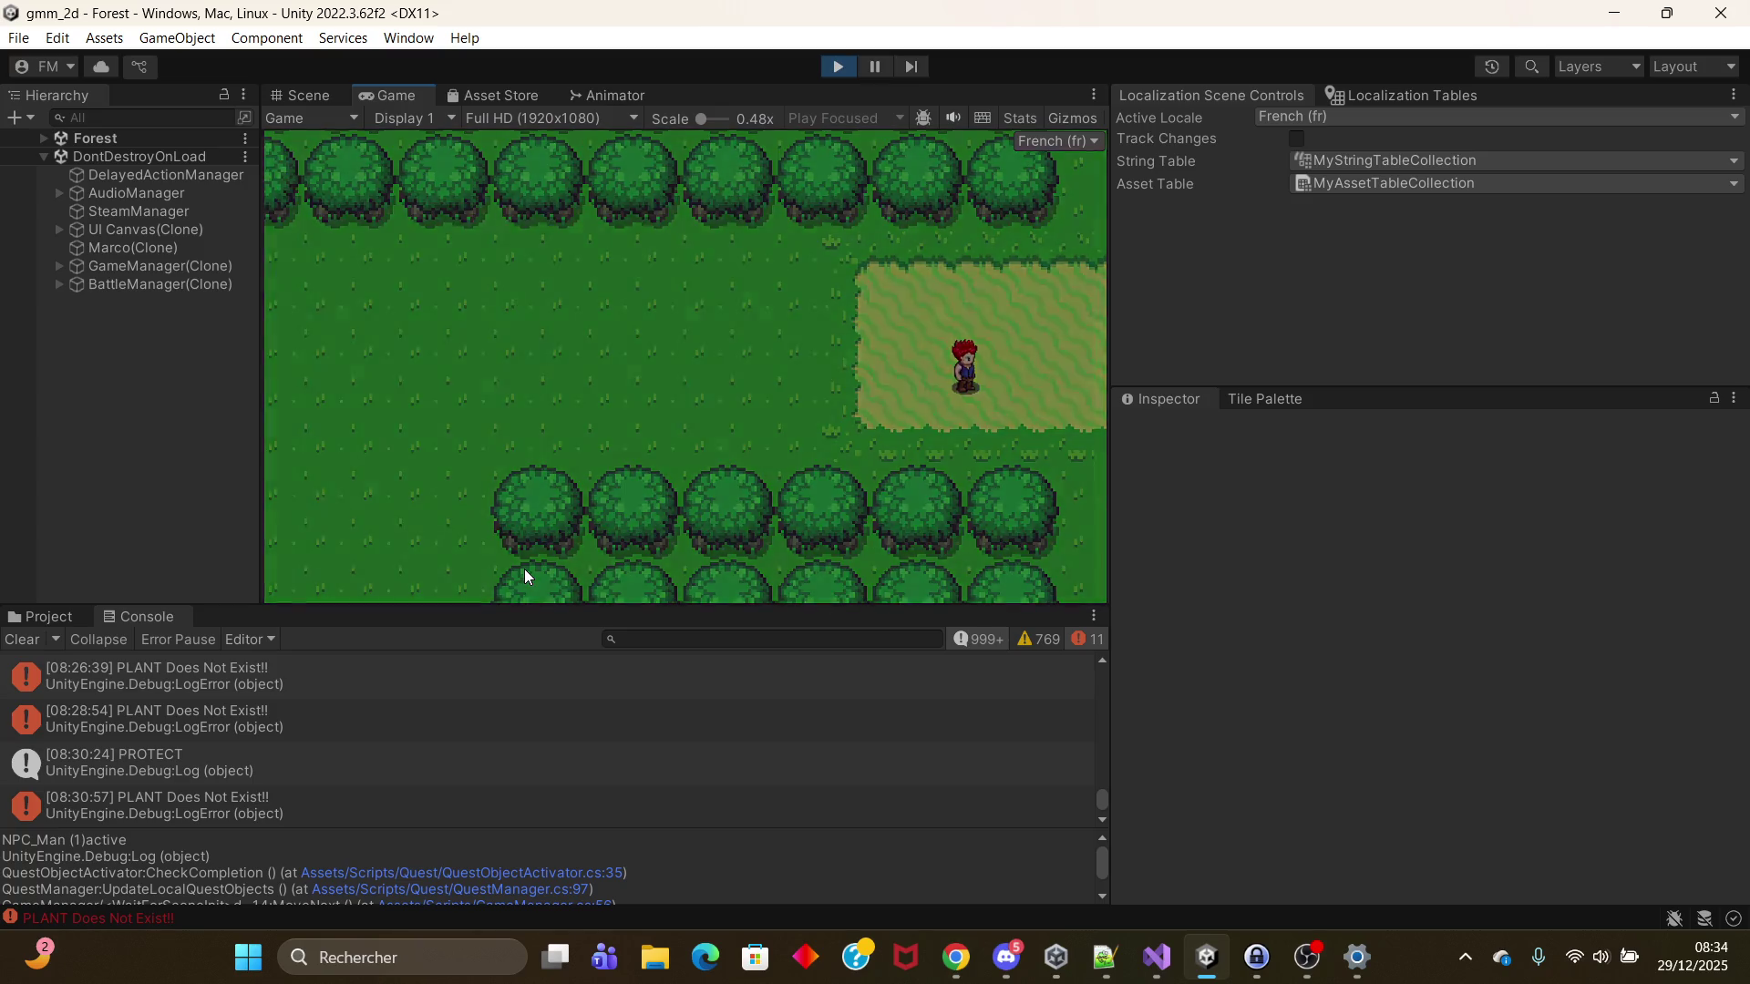
{"action": "key", "text": "Right"}
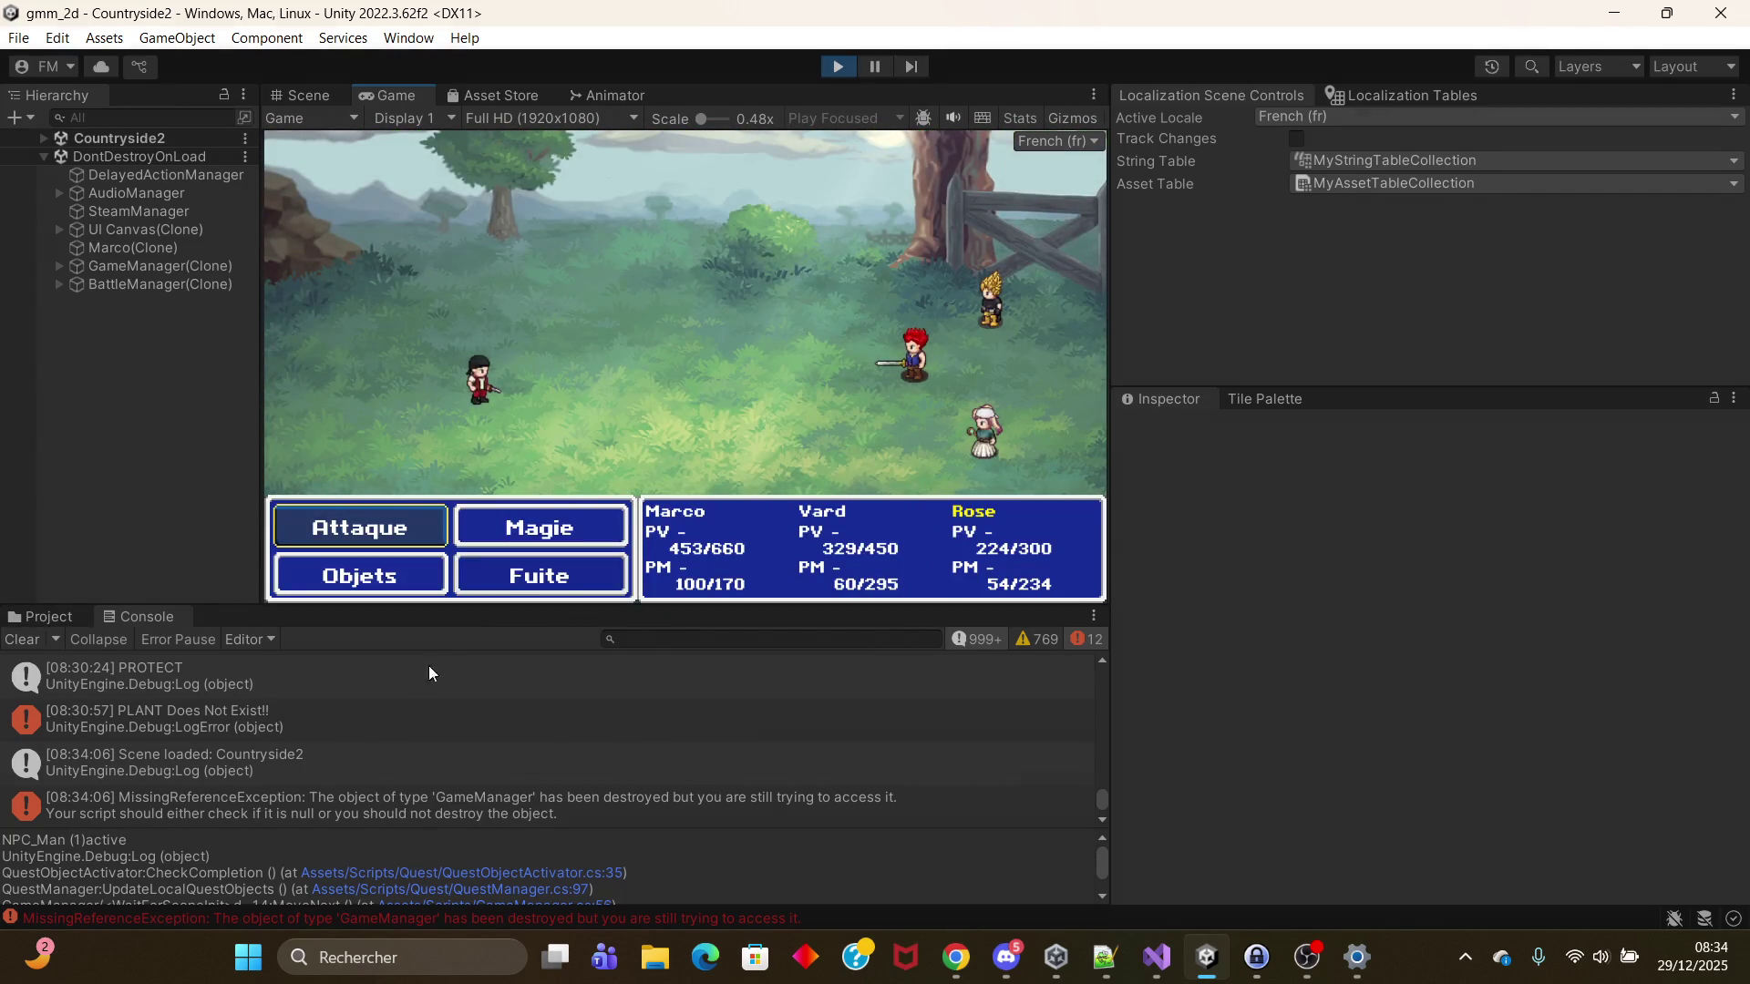
Step: Flee the Countryside2 battle and walk right past the pond and up into Silverwood village
{"action": "left_click", "coordinate": [532, 588]}
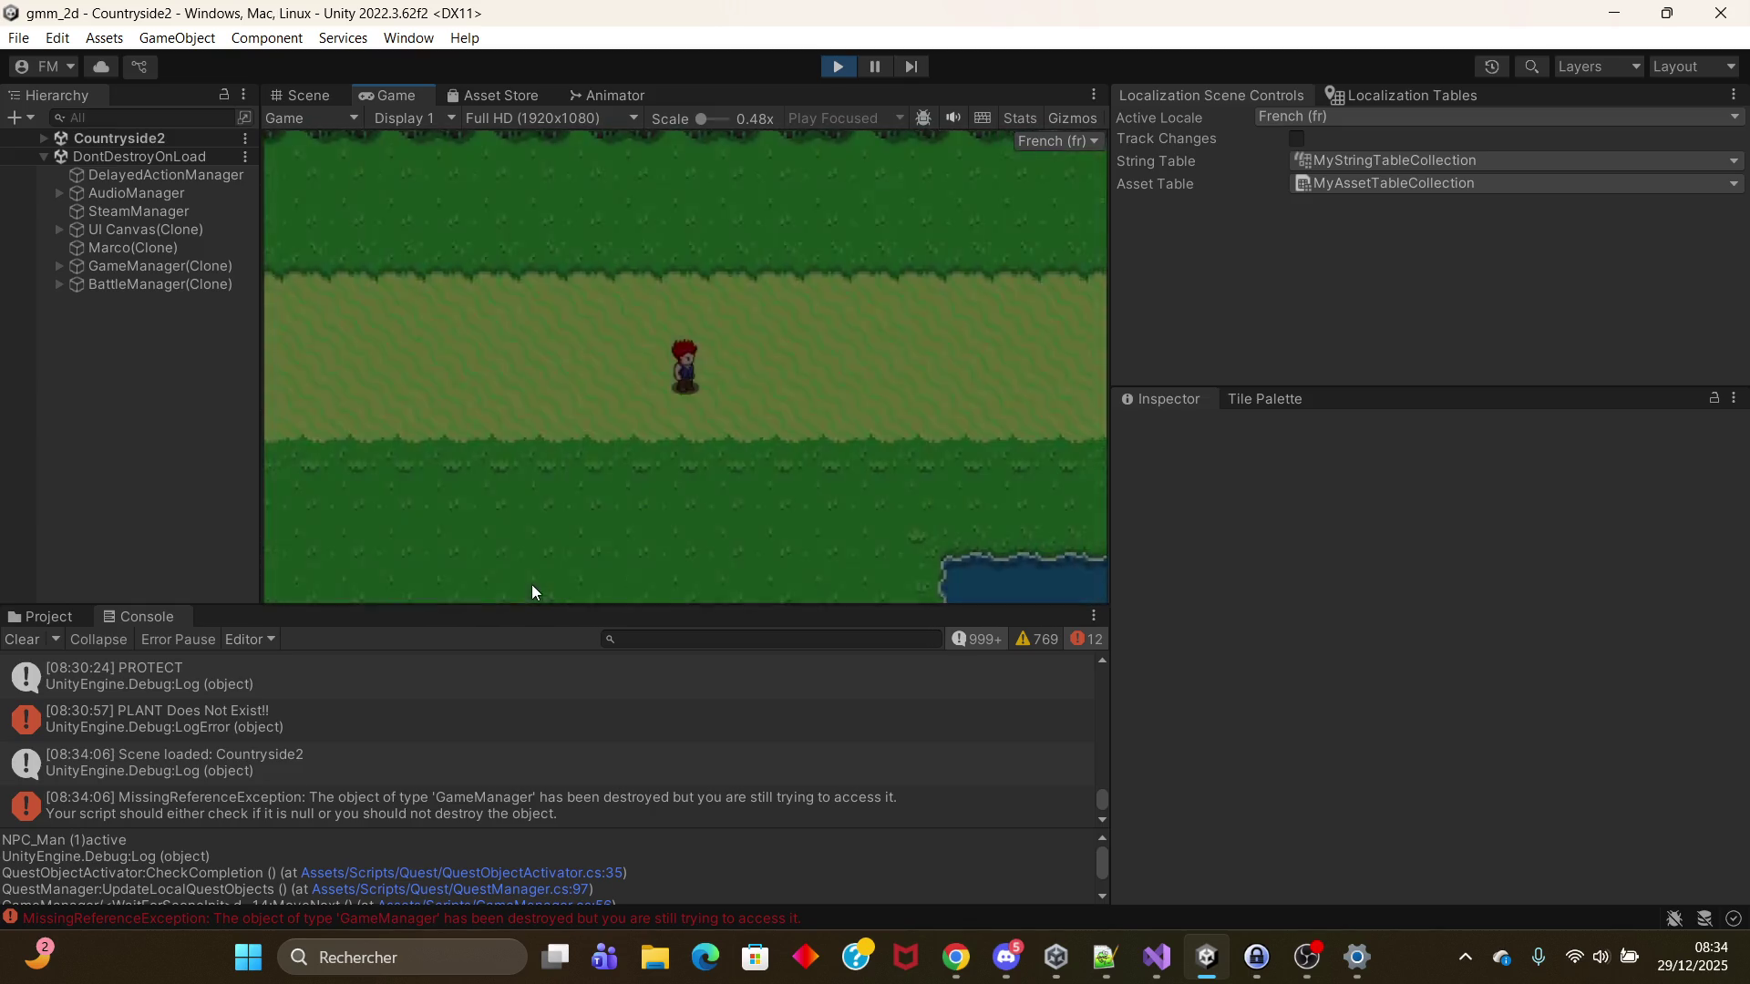
{"action": "key", "text": "Right"}
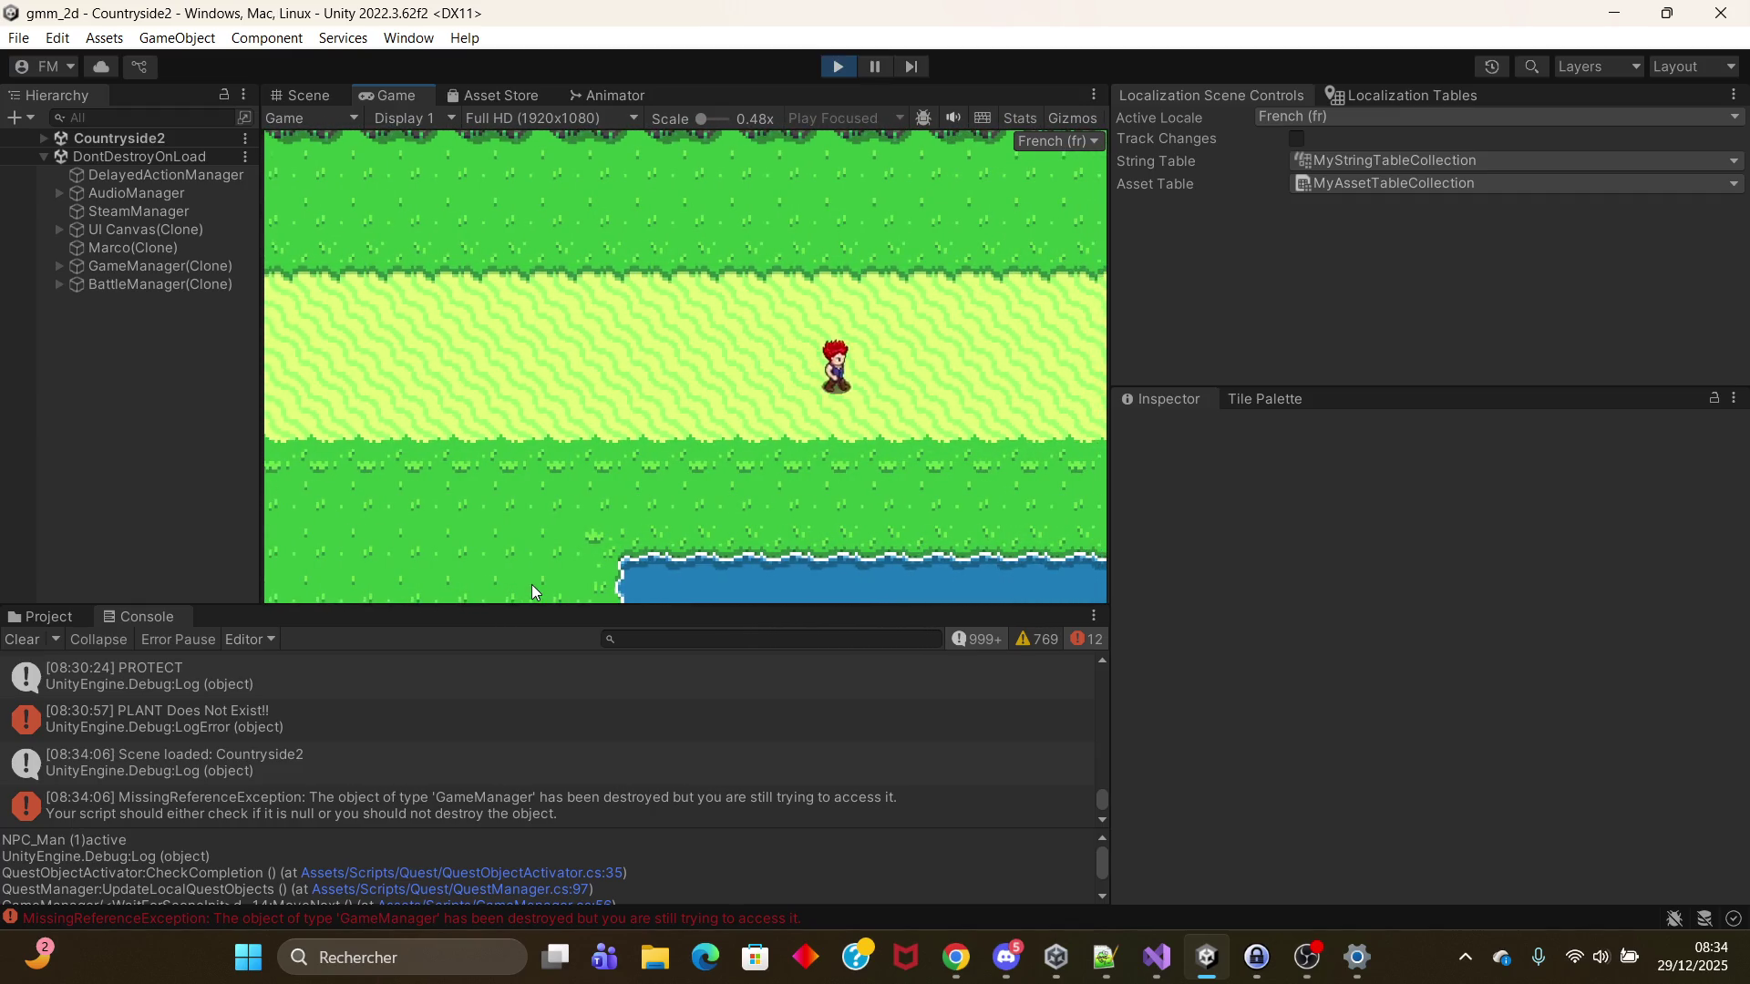
{"action": "key", "text": "Right"}
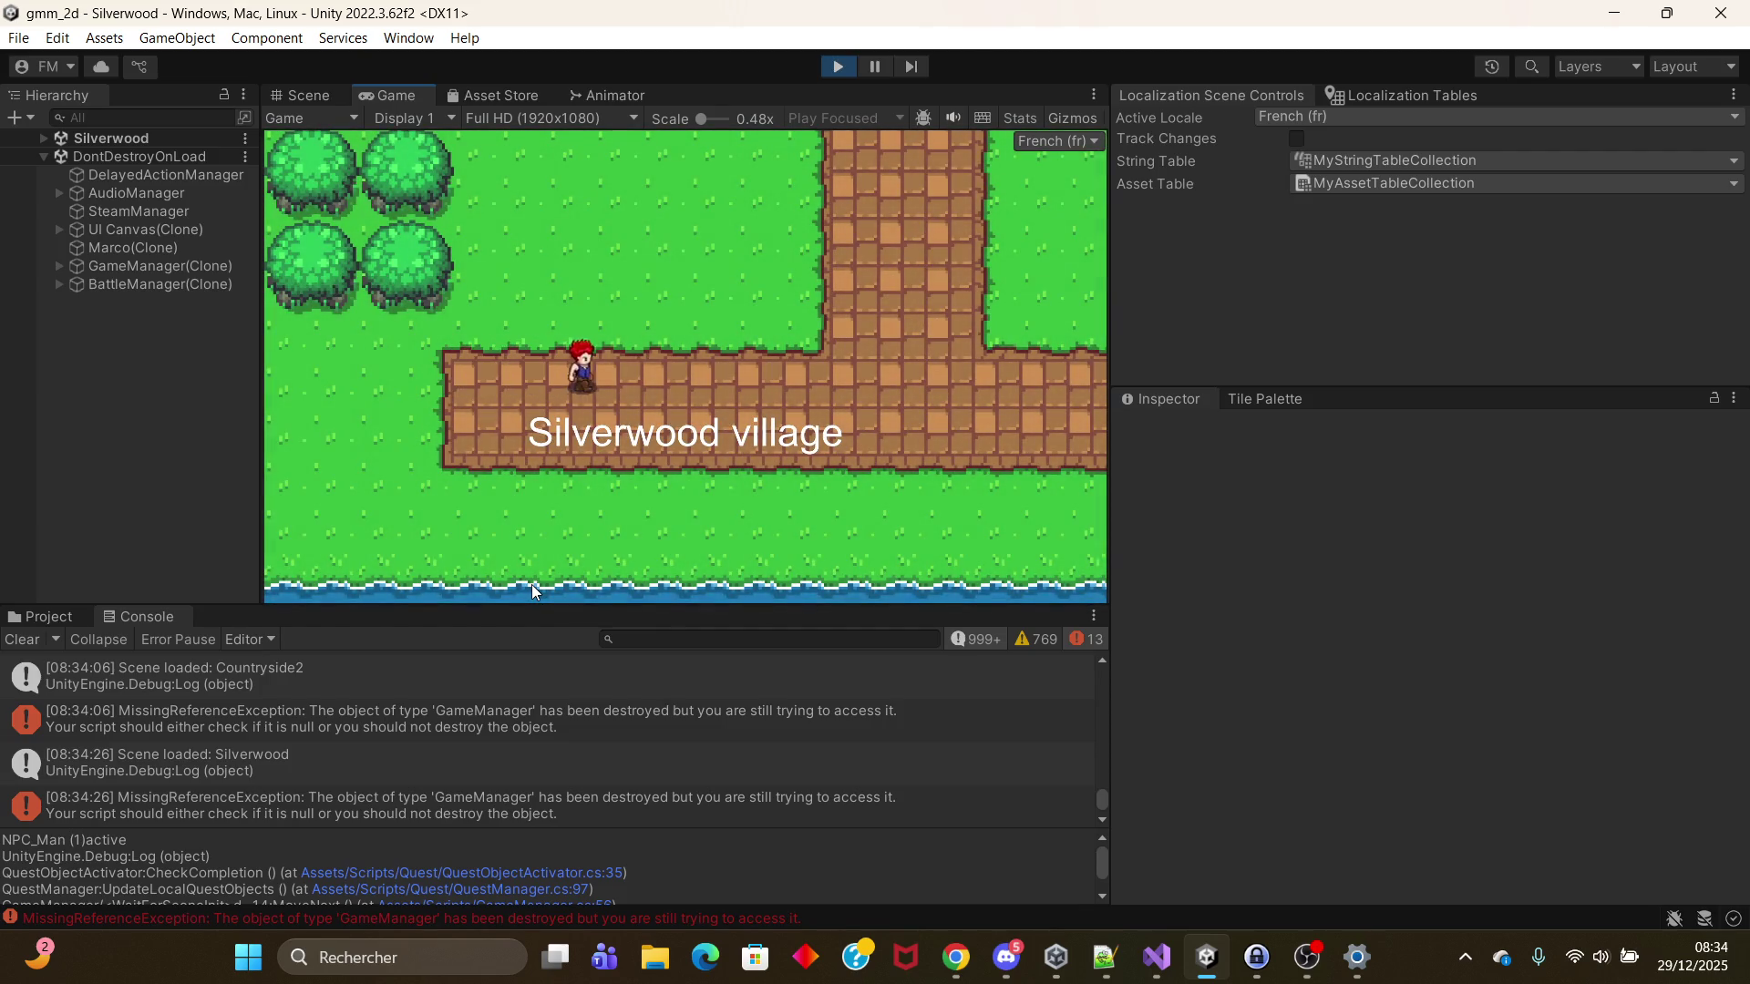
{"action": "key", "text": "Right"}
{"action": "key", "text": "Up"}
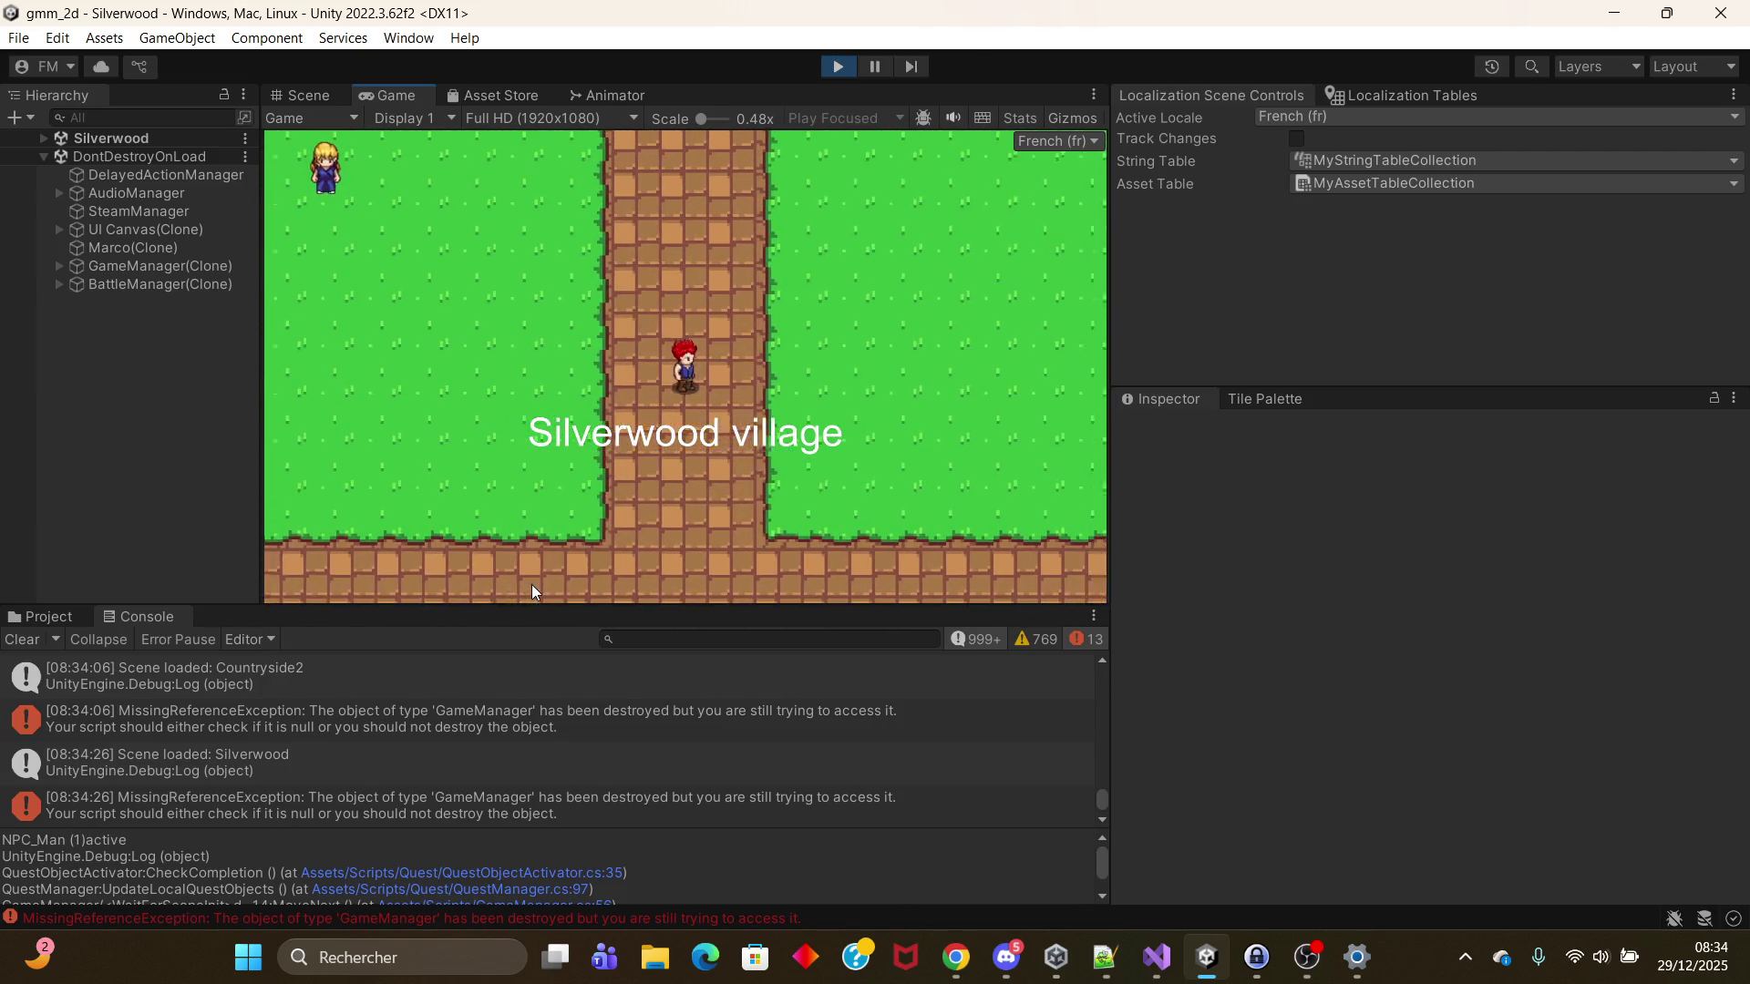
Step: Walk left toward the trees, then along the village path toward a house
{"action": "key", "text": "Left"}
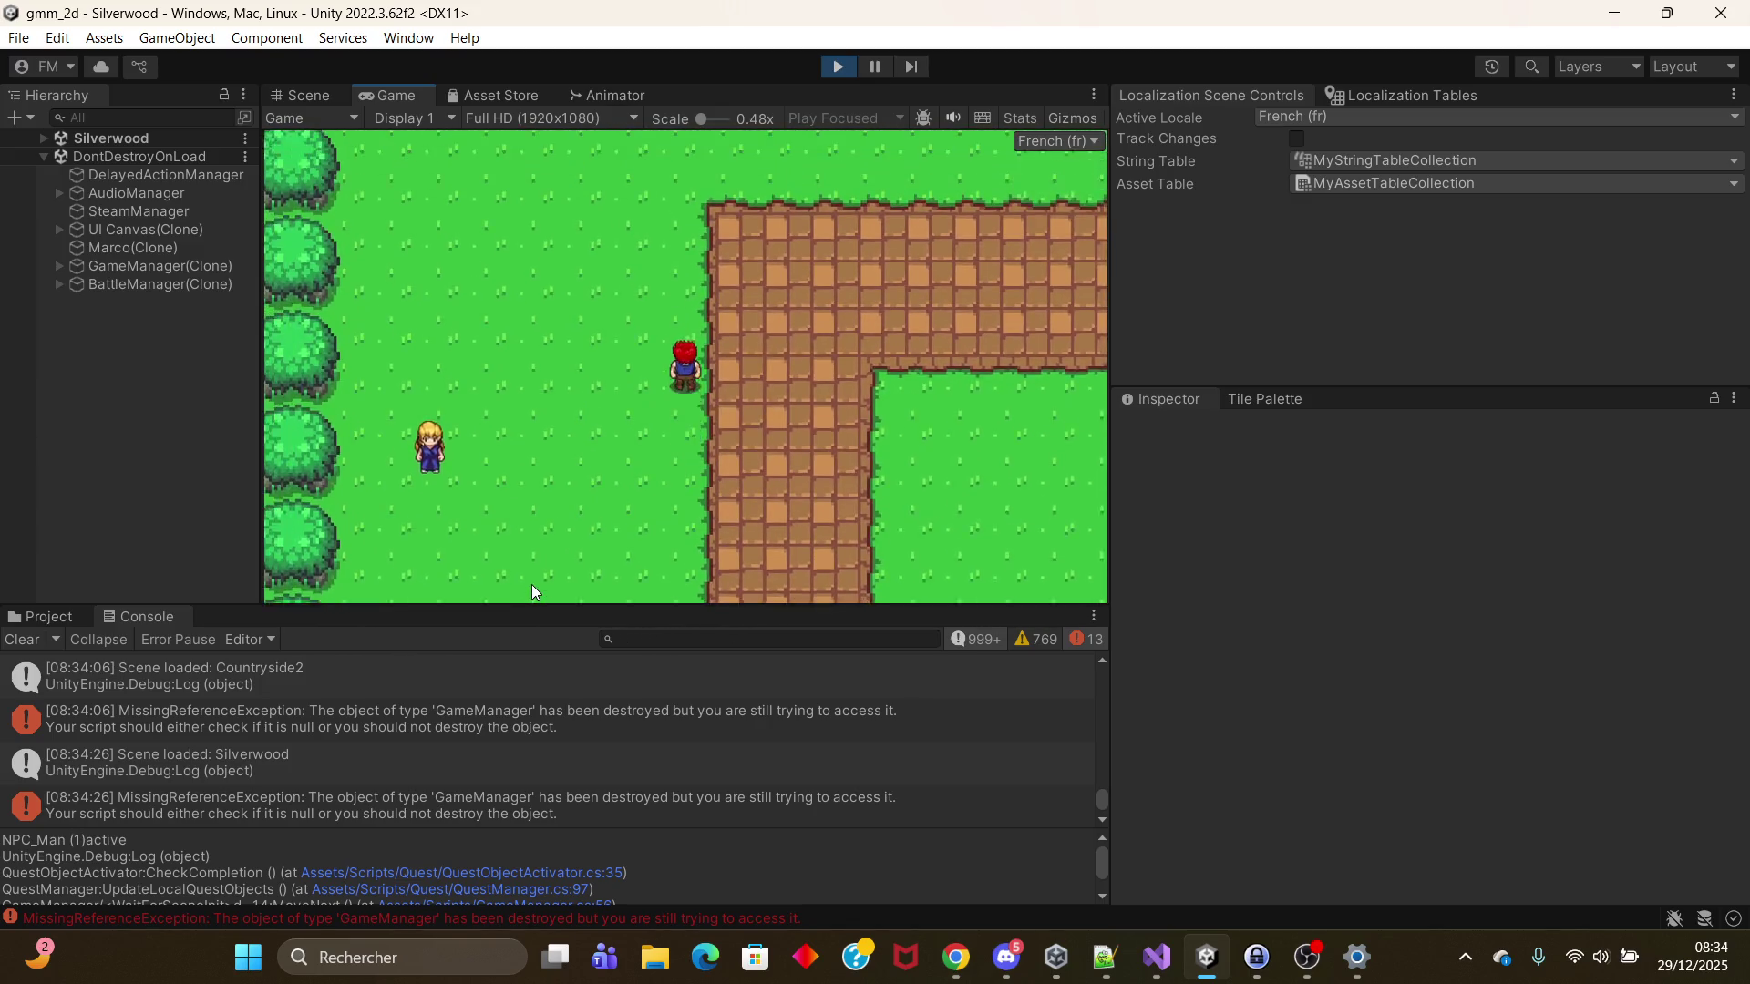
{"action": "key", "text": "Right"}
{"action": "key", "text": "Up"}
{"action": "key", "text": "Right"}
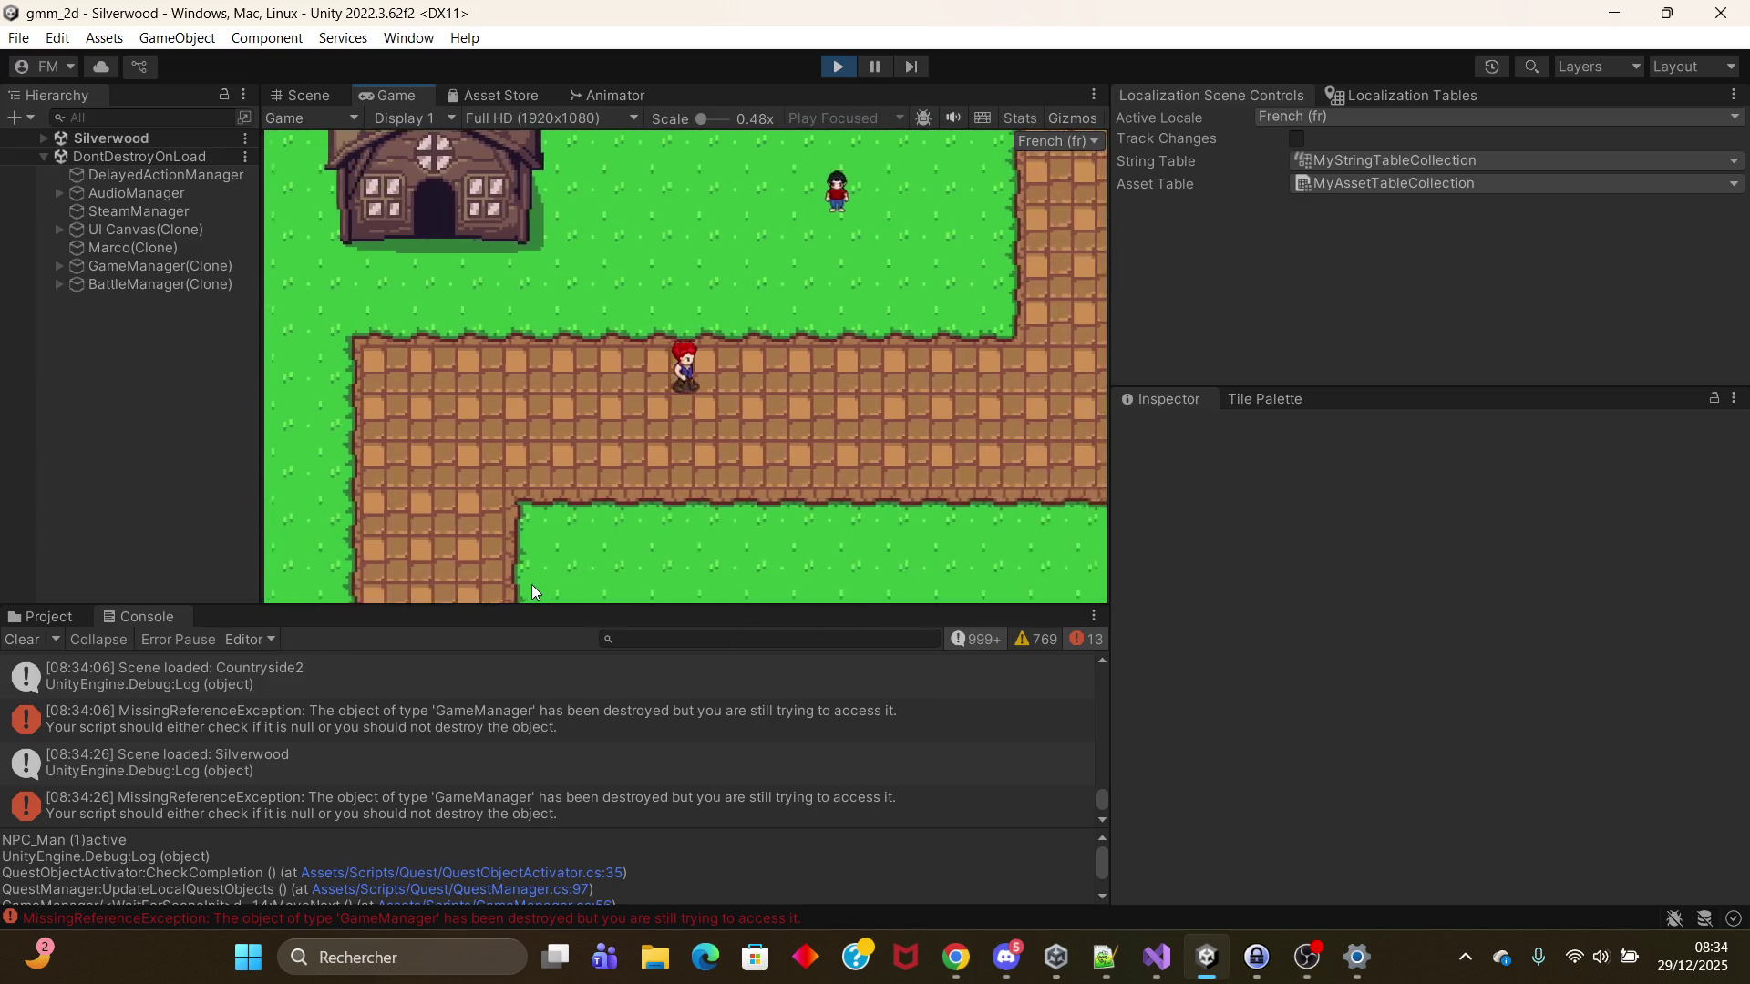
{"action": "key", "text": "Down"}
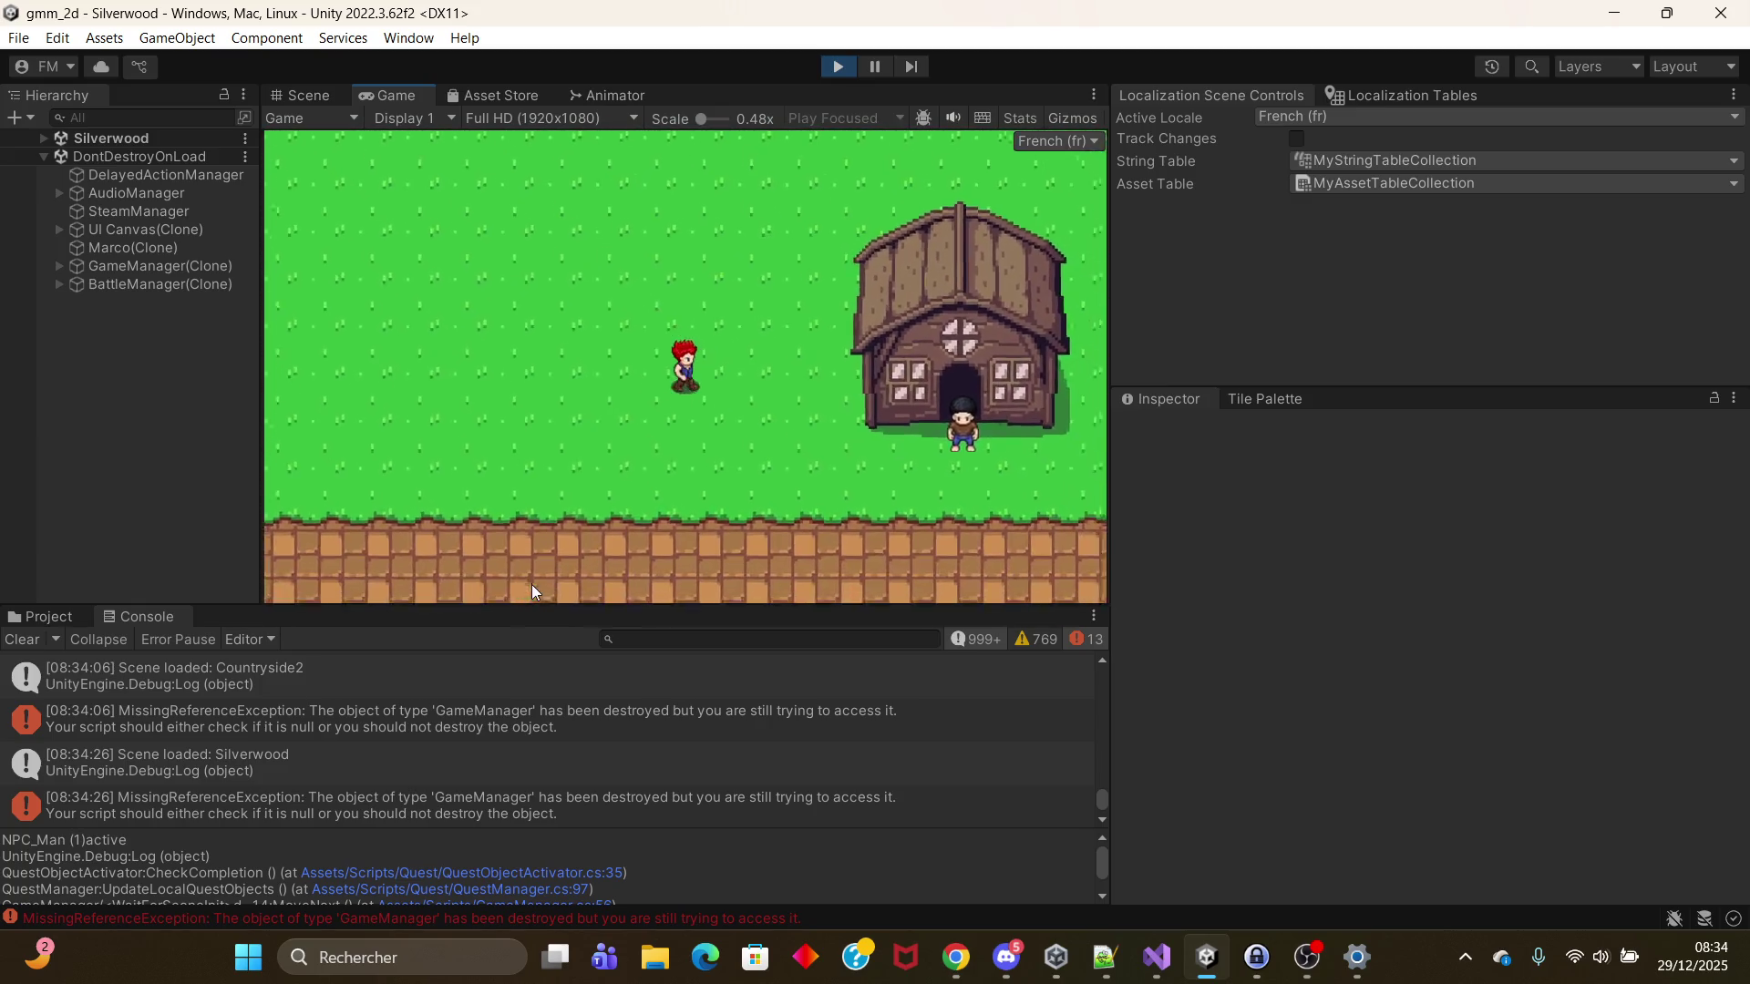
Step: Circle back below the house, then walk away from it
{"action": "key", "text": "Right"}
{"action": "key", "text": "Up"}
{"action": "key", "text": "Left"}
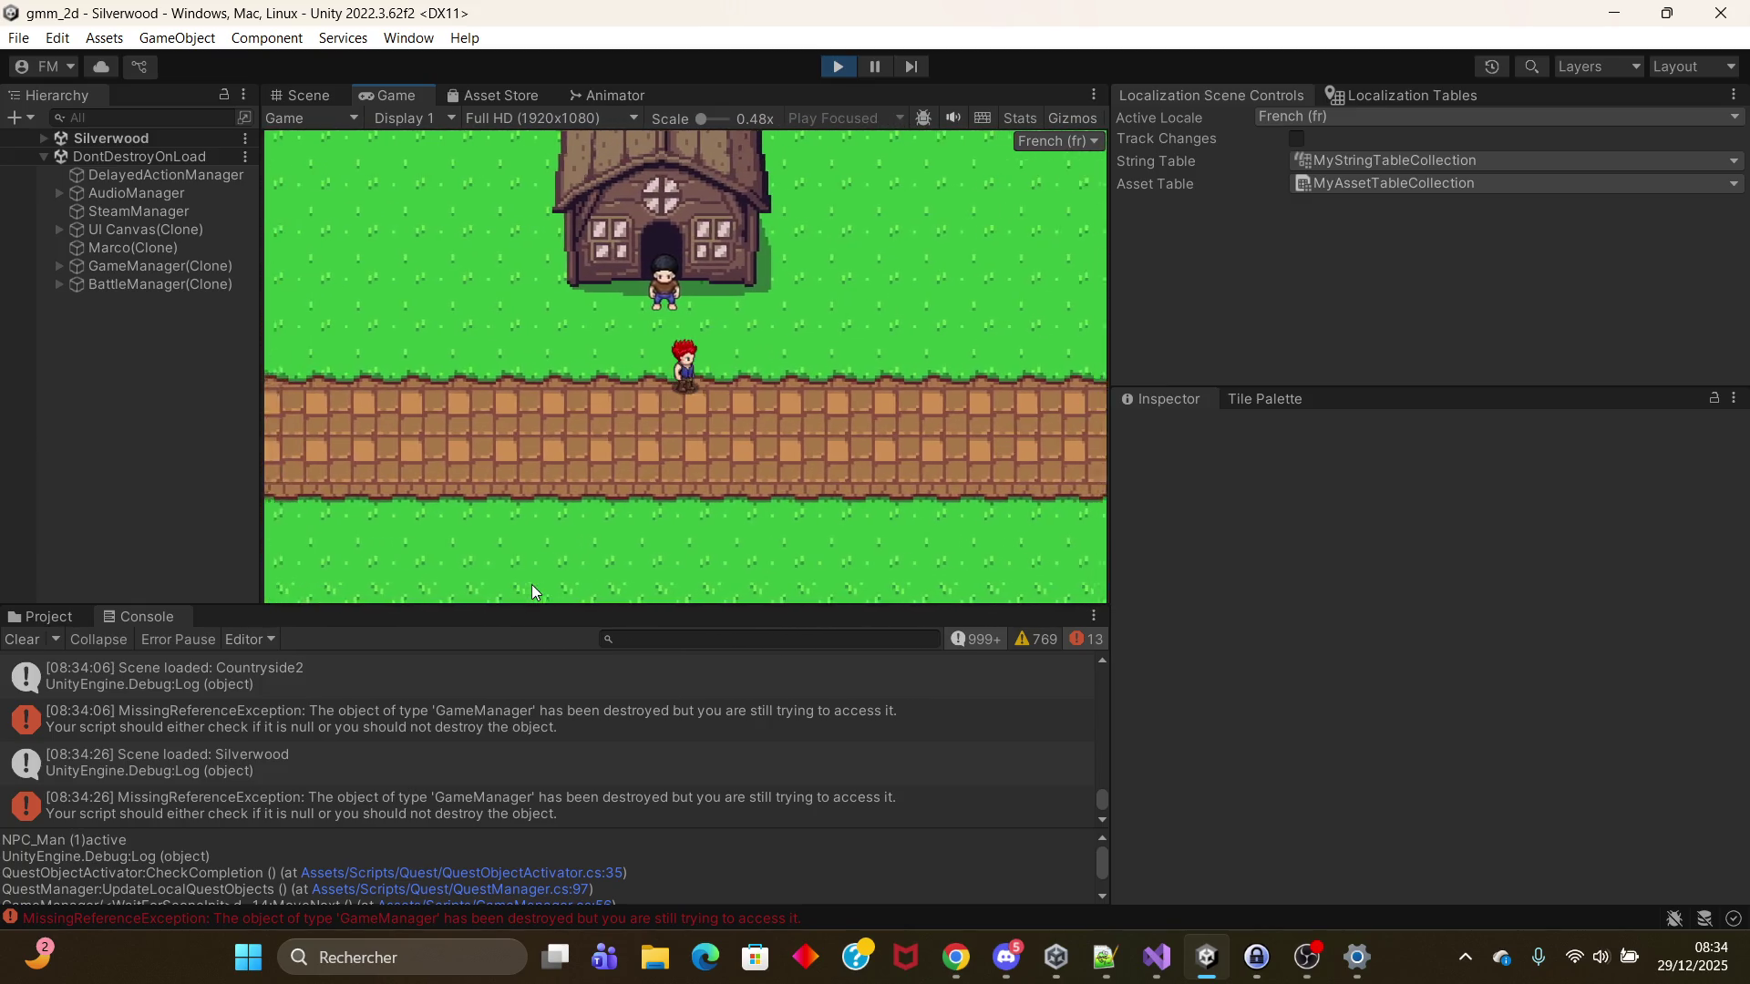
{"action": "key", "text": "Right"}
{"action": "key", "text": "Up"}
{"action": "key", "text": "Down"}
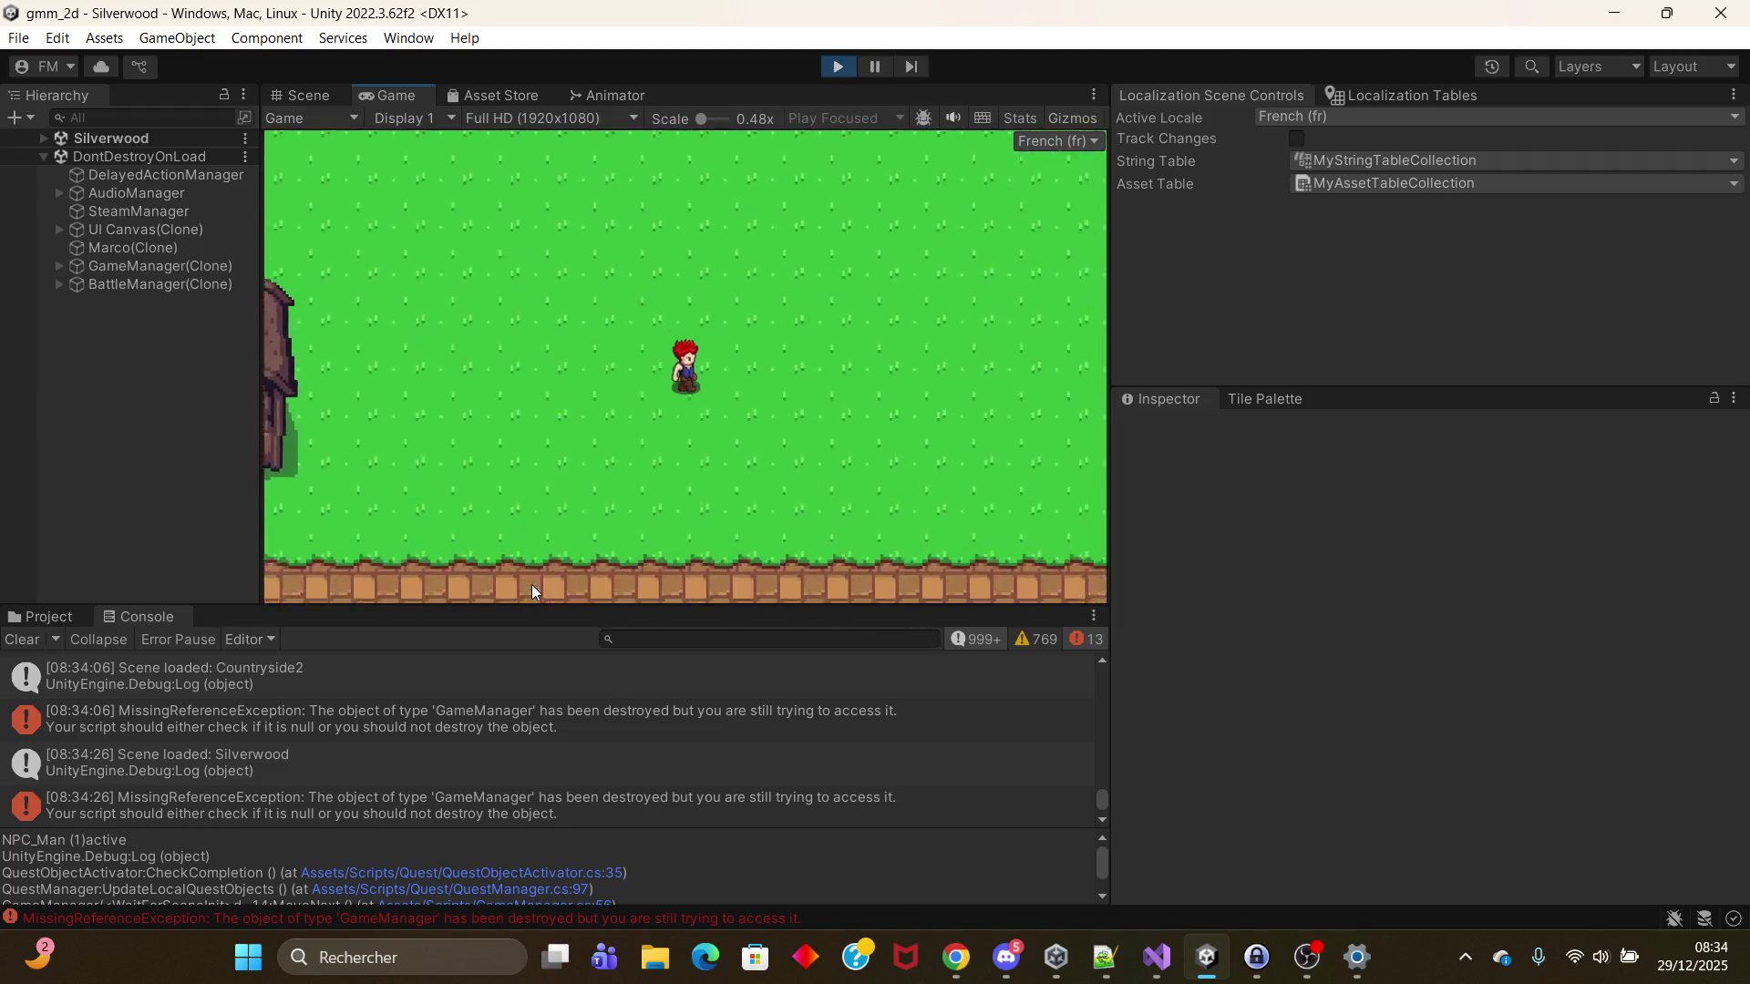
Step: Walk up past the castle wall and along the brick path to the market stall
{"action": "key", "text": "Up"}
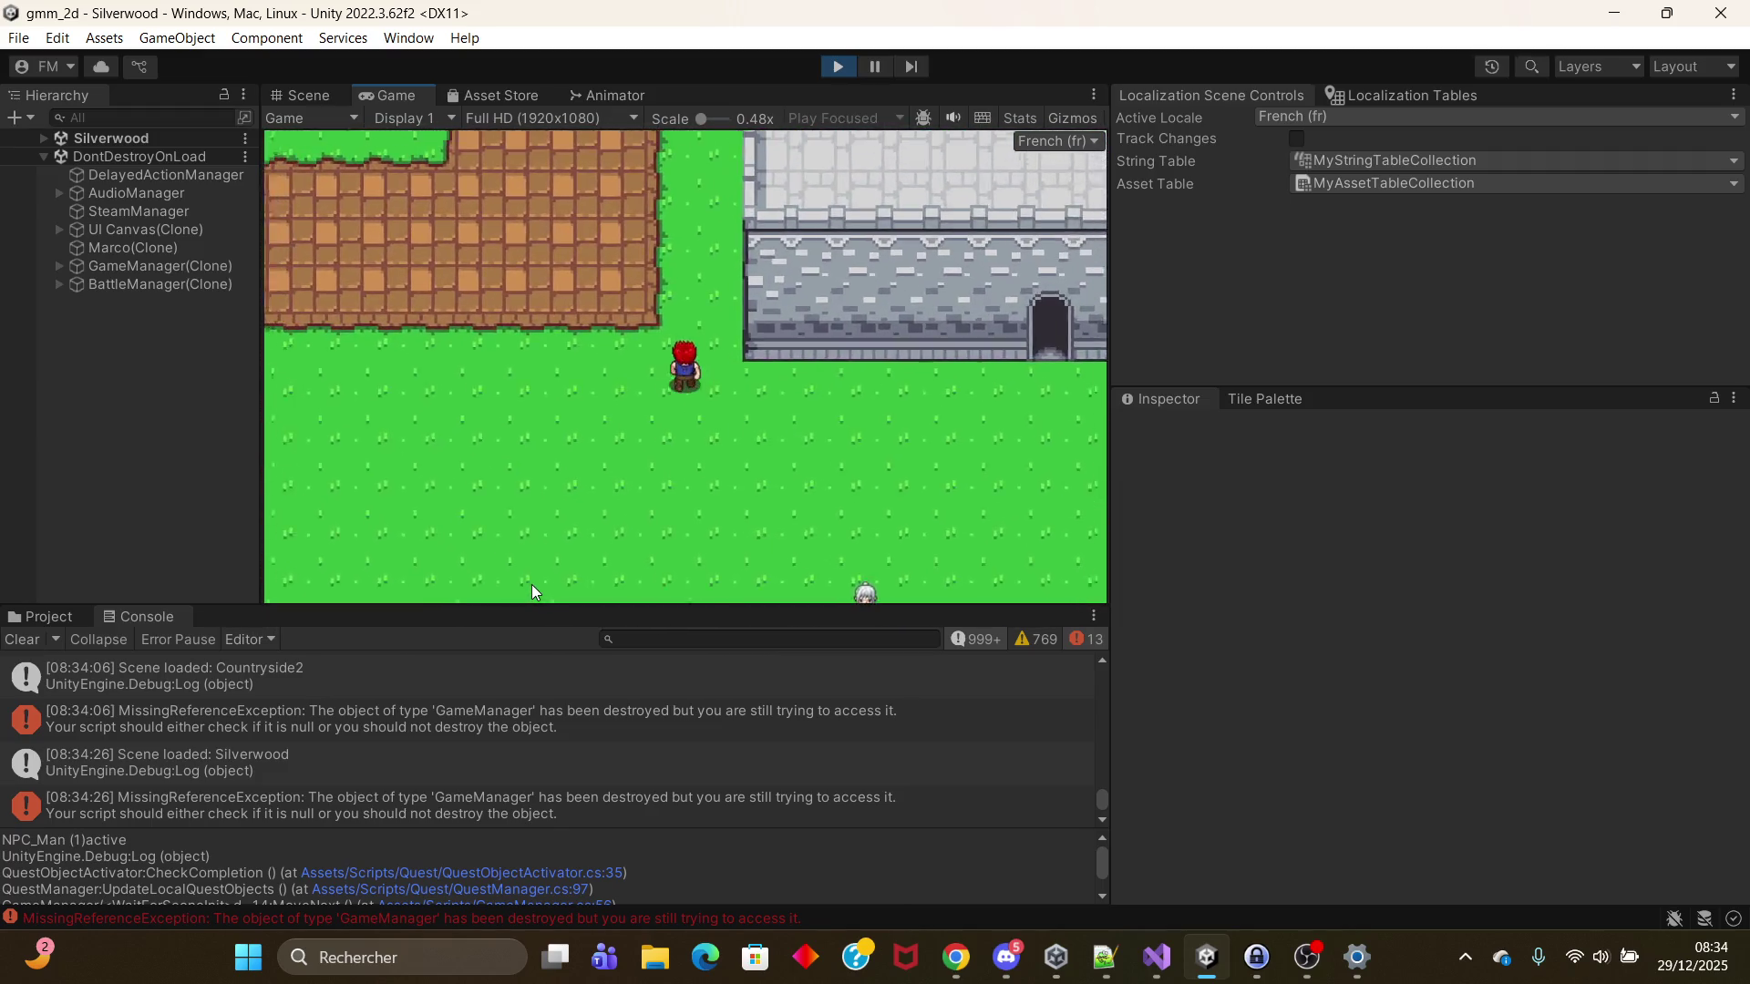
{"action": "key", "text": "Up"}
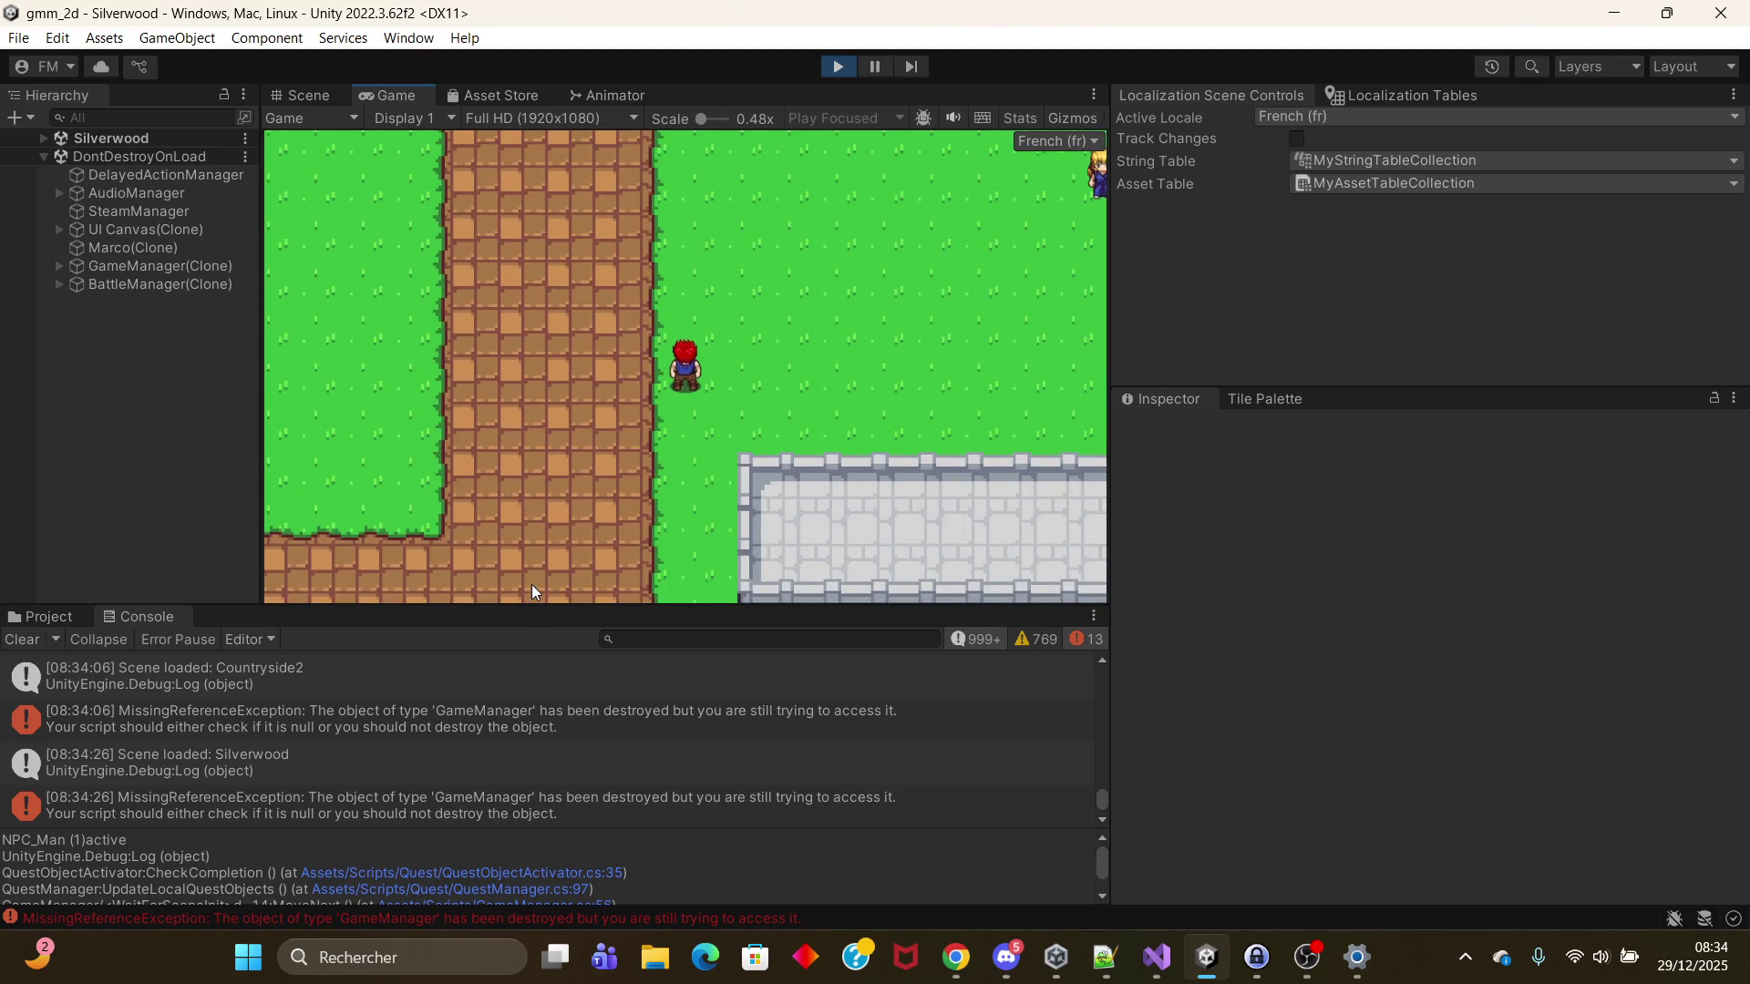
{"action": "key", "text": "Right"}
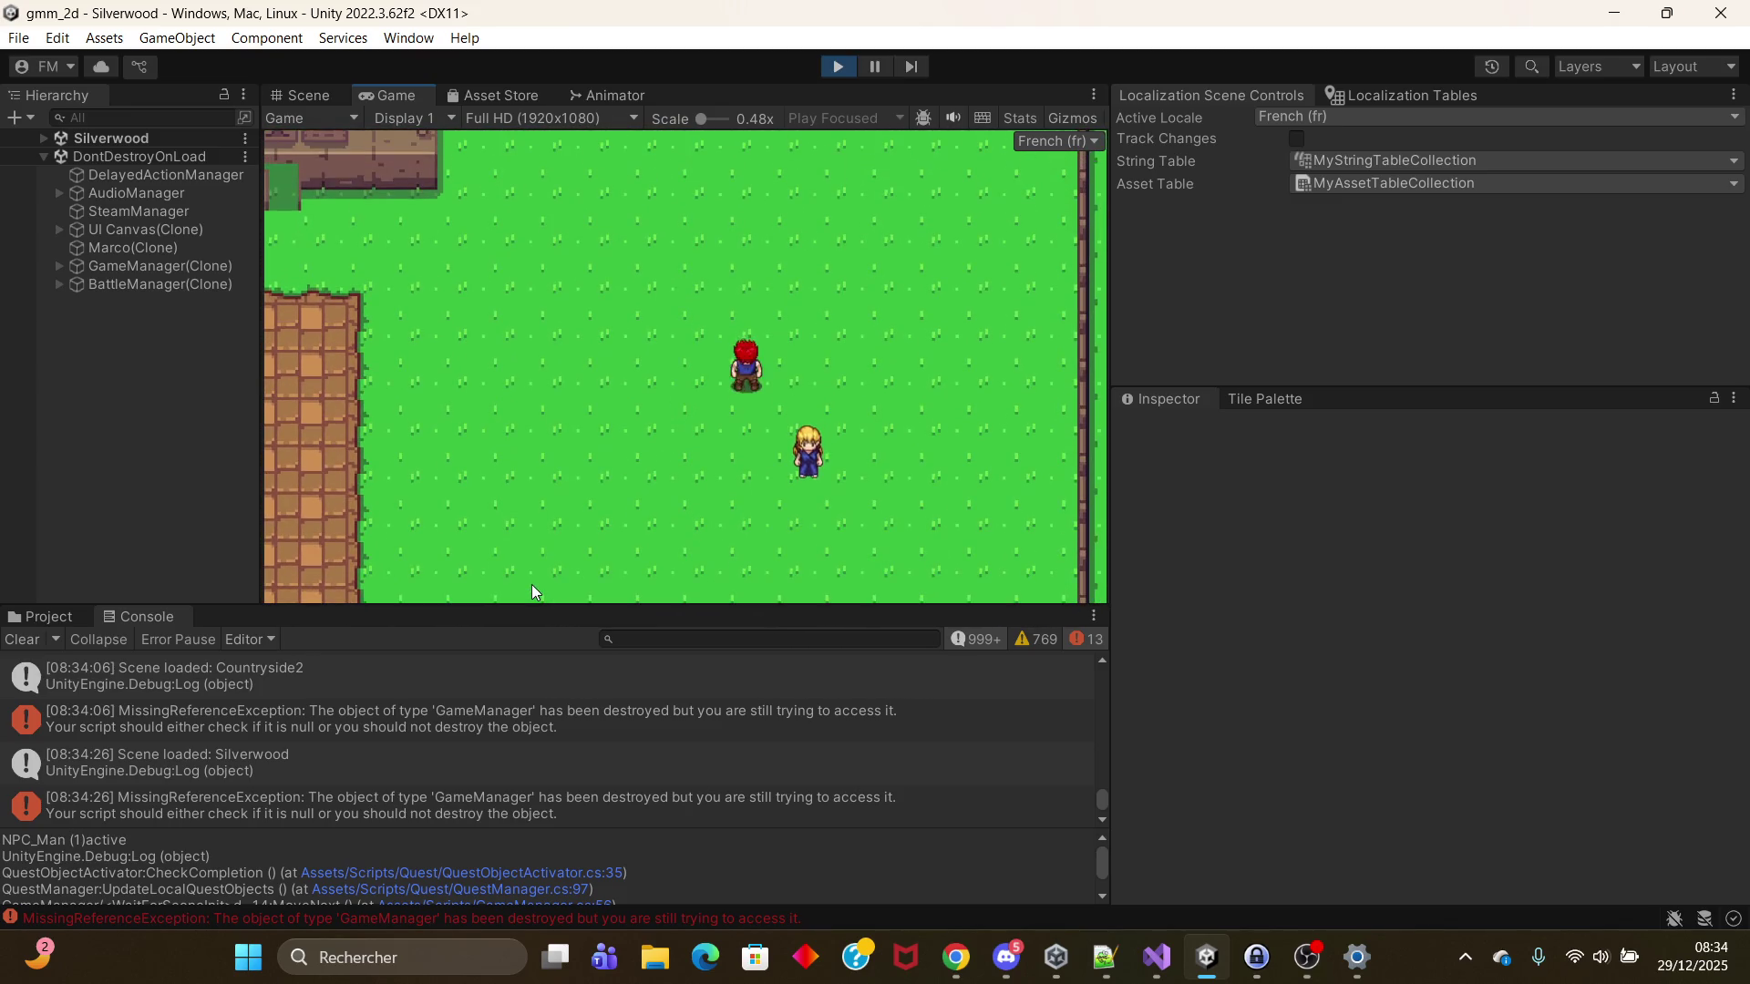
{"action": "key", "text": "Left"}
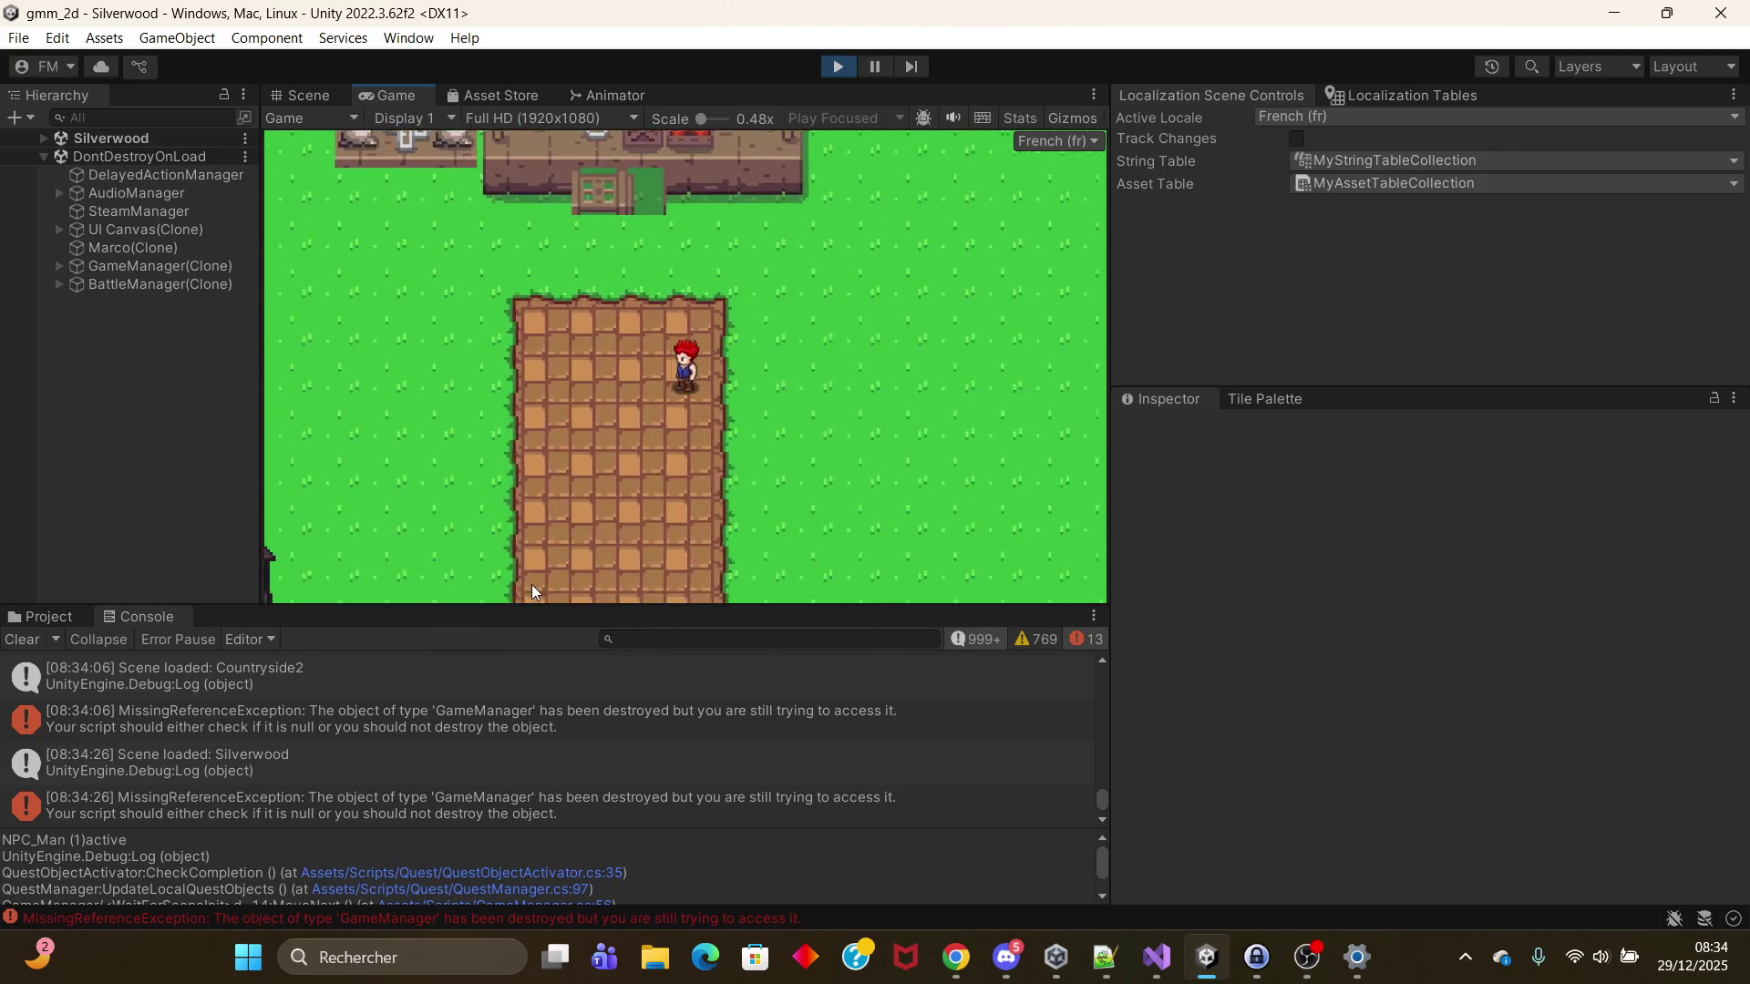
{"action": "key", "text": "Up"}
{"action": "key", "text": "Left"}
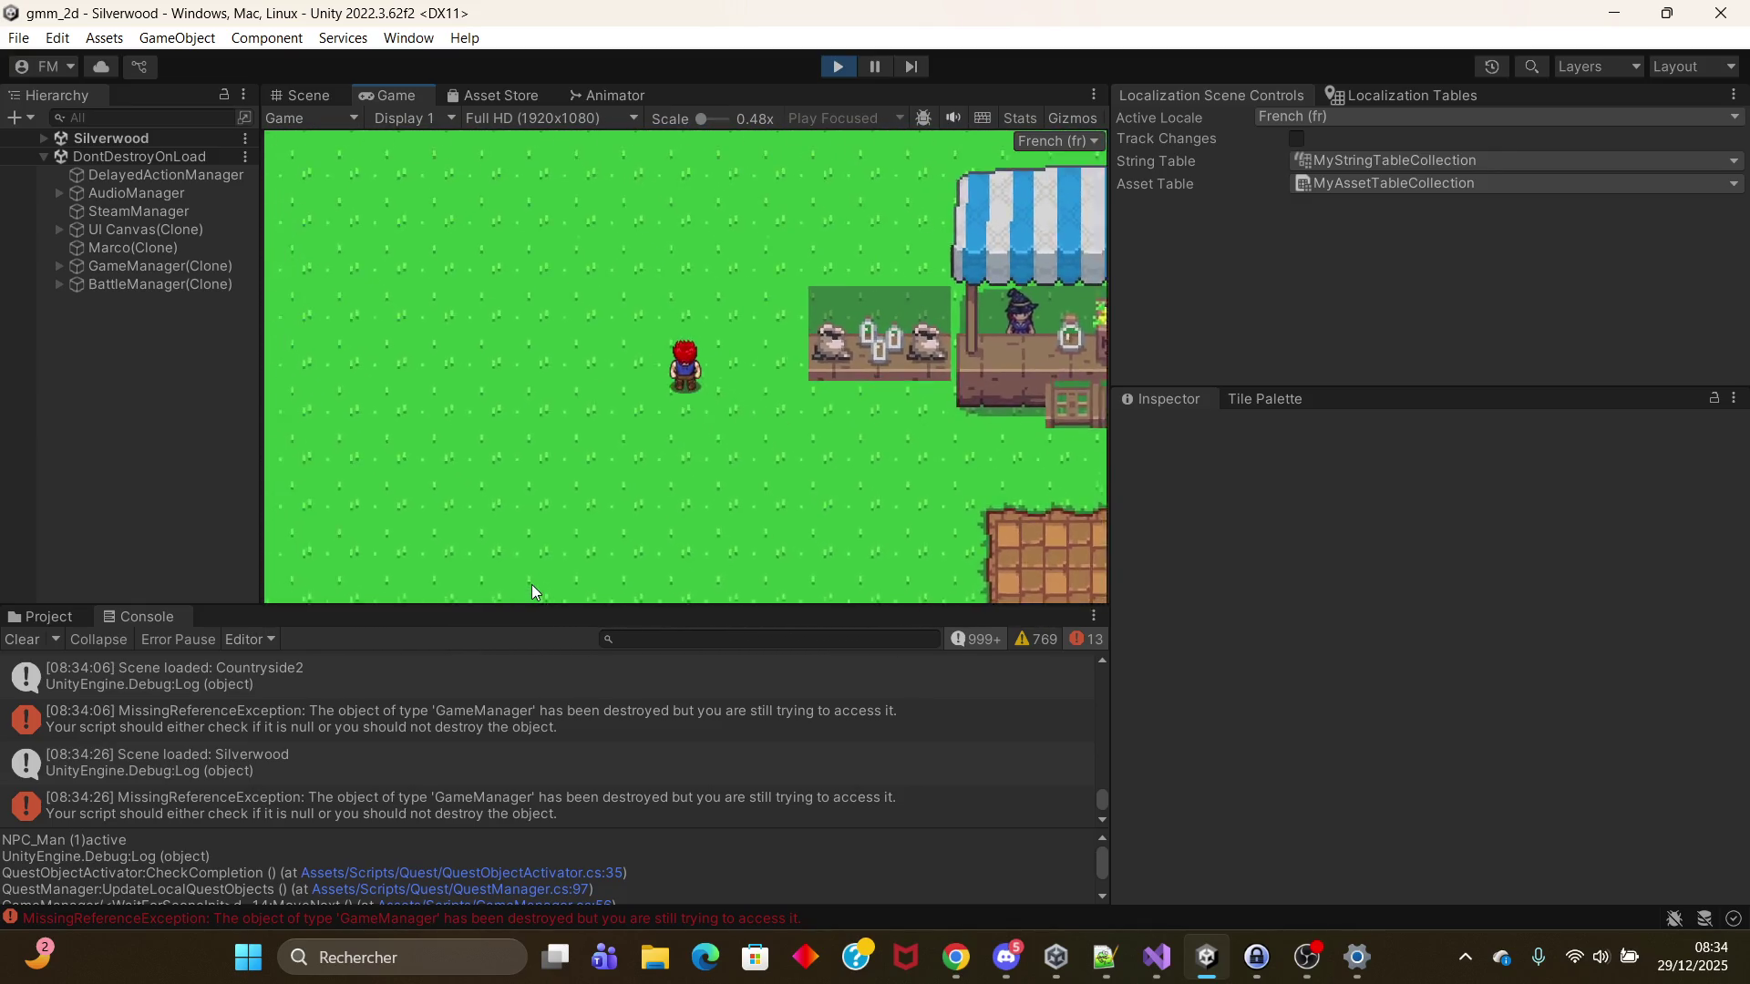
Step: Walk down-left along the path to the house door and enter Silverwood_House1
{"action": "key", "text": "Left"}
{"action": "key", "text": "Down"}
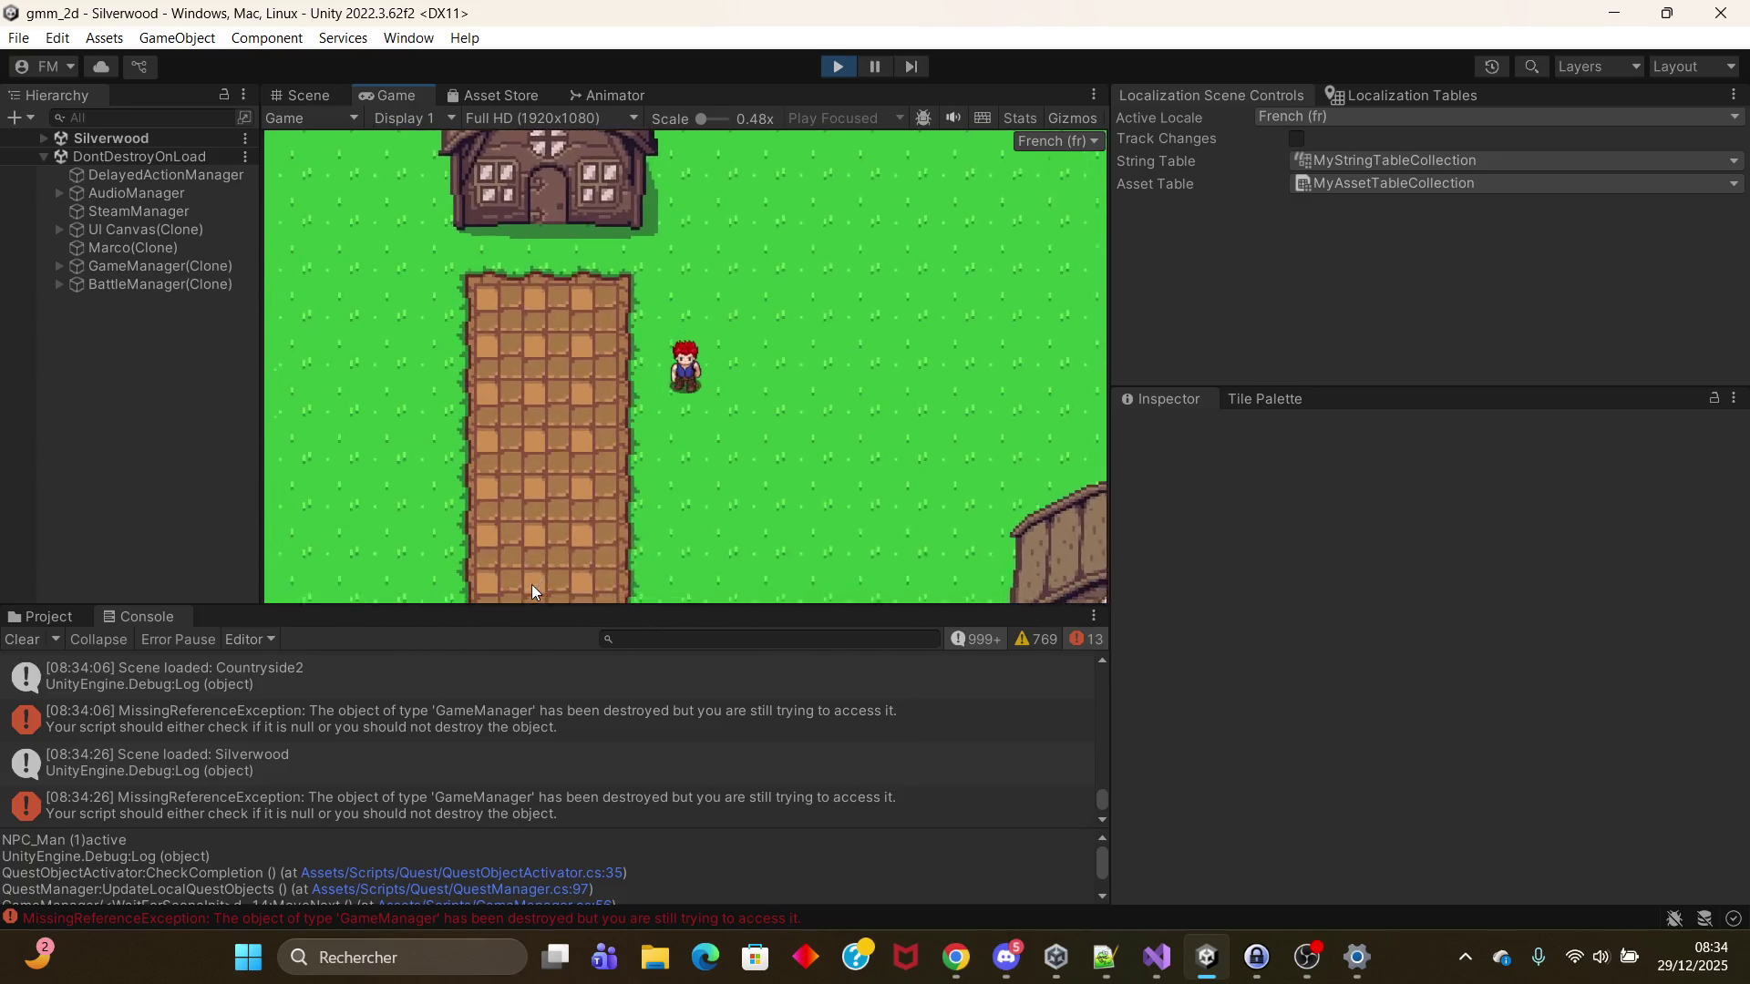
{"action": "key", "text": "Left"}
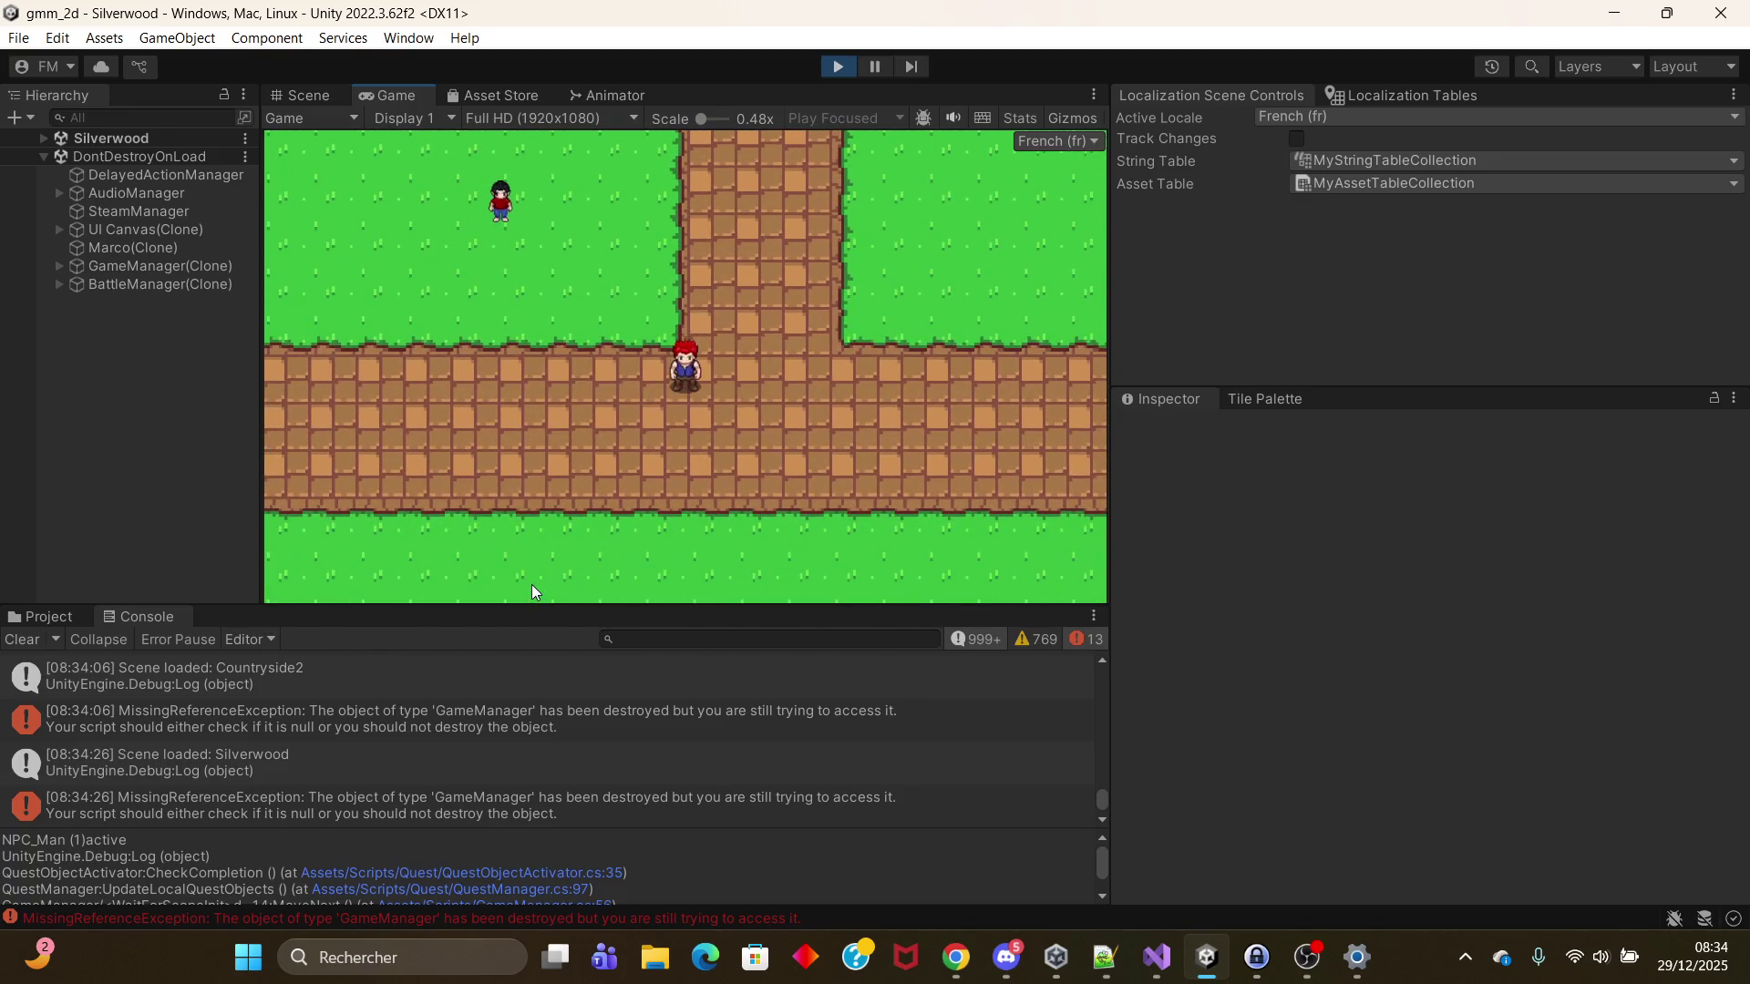
{"action": "key", "text": "Left"}
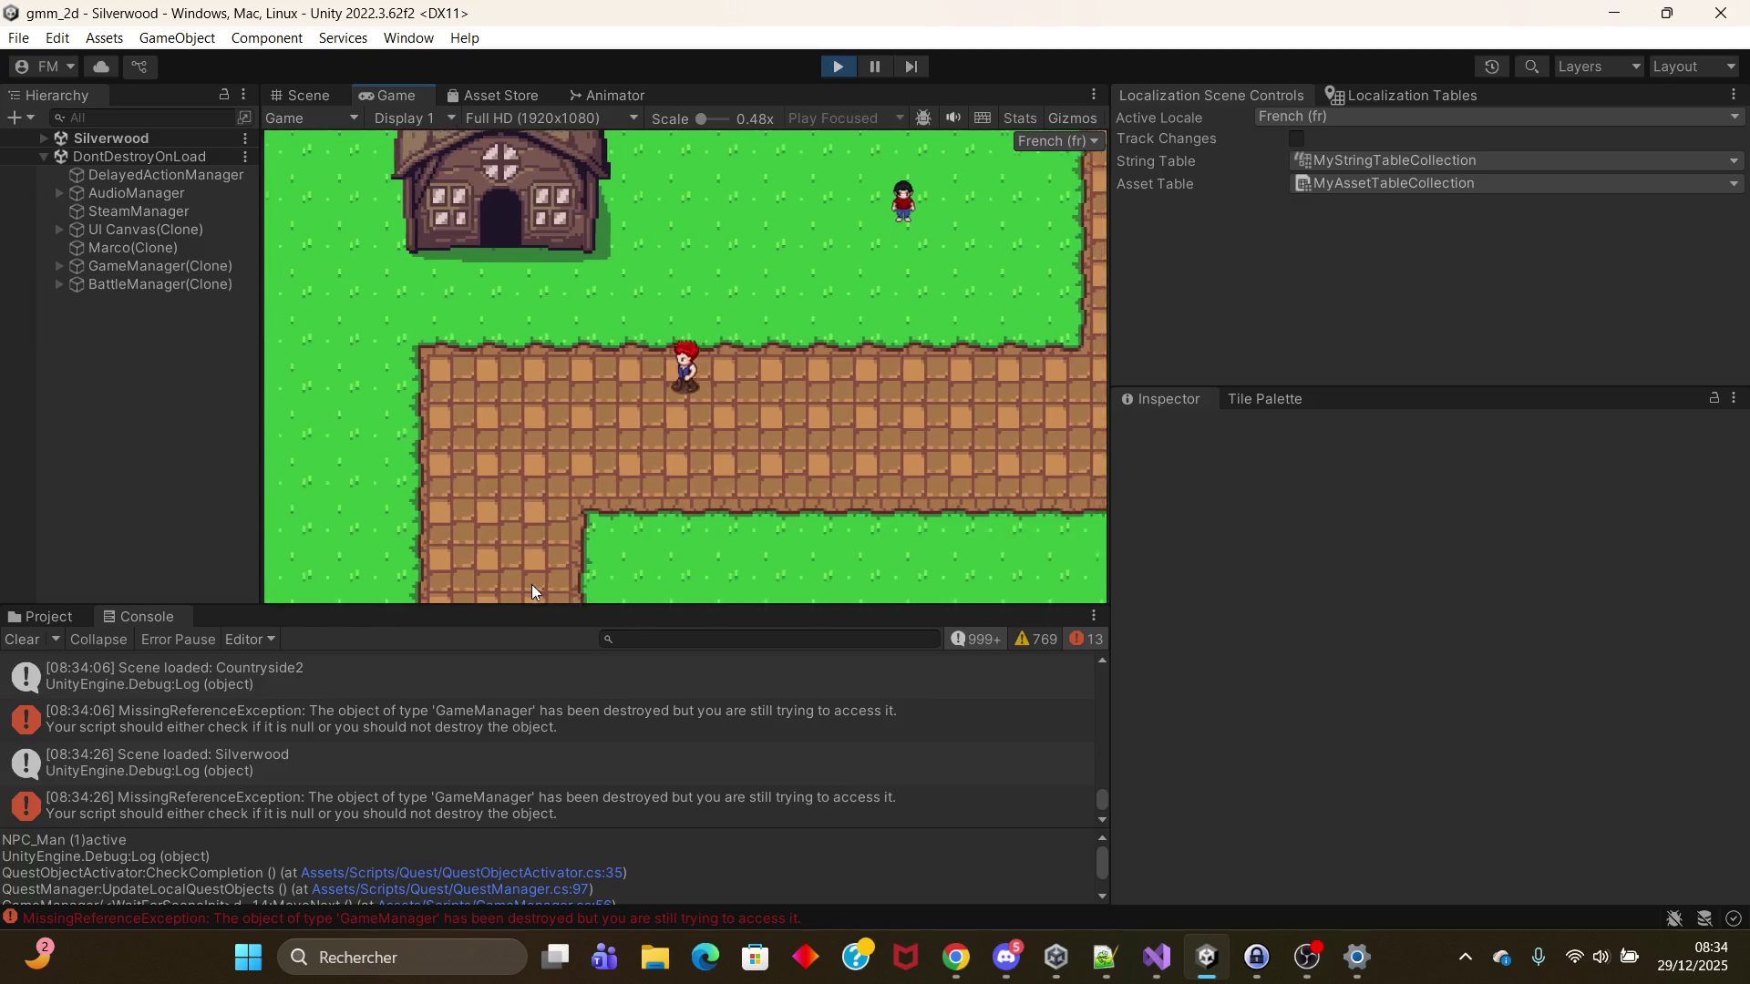
{"action": "key", "text": "Left"}
{"action": "key", "text": "Up"}
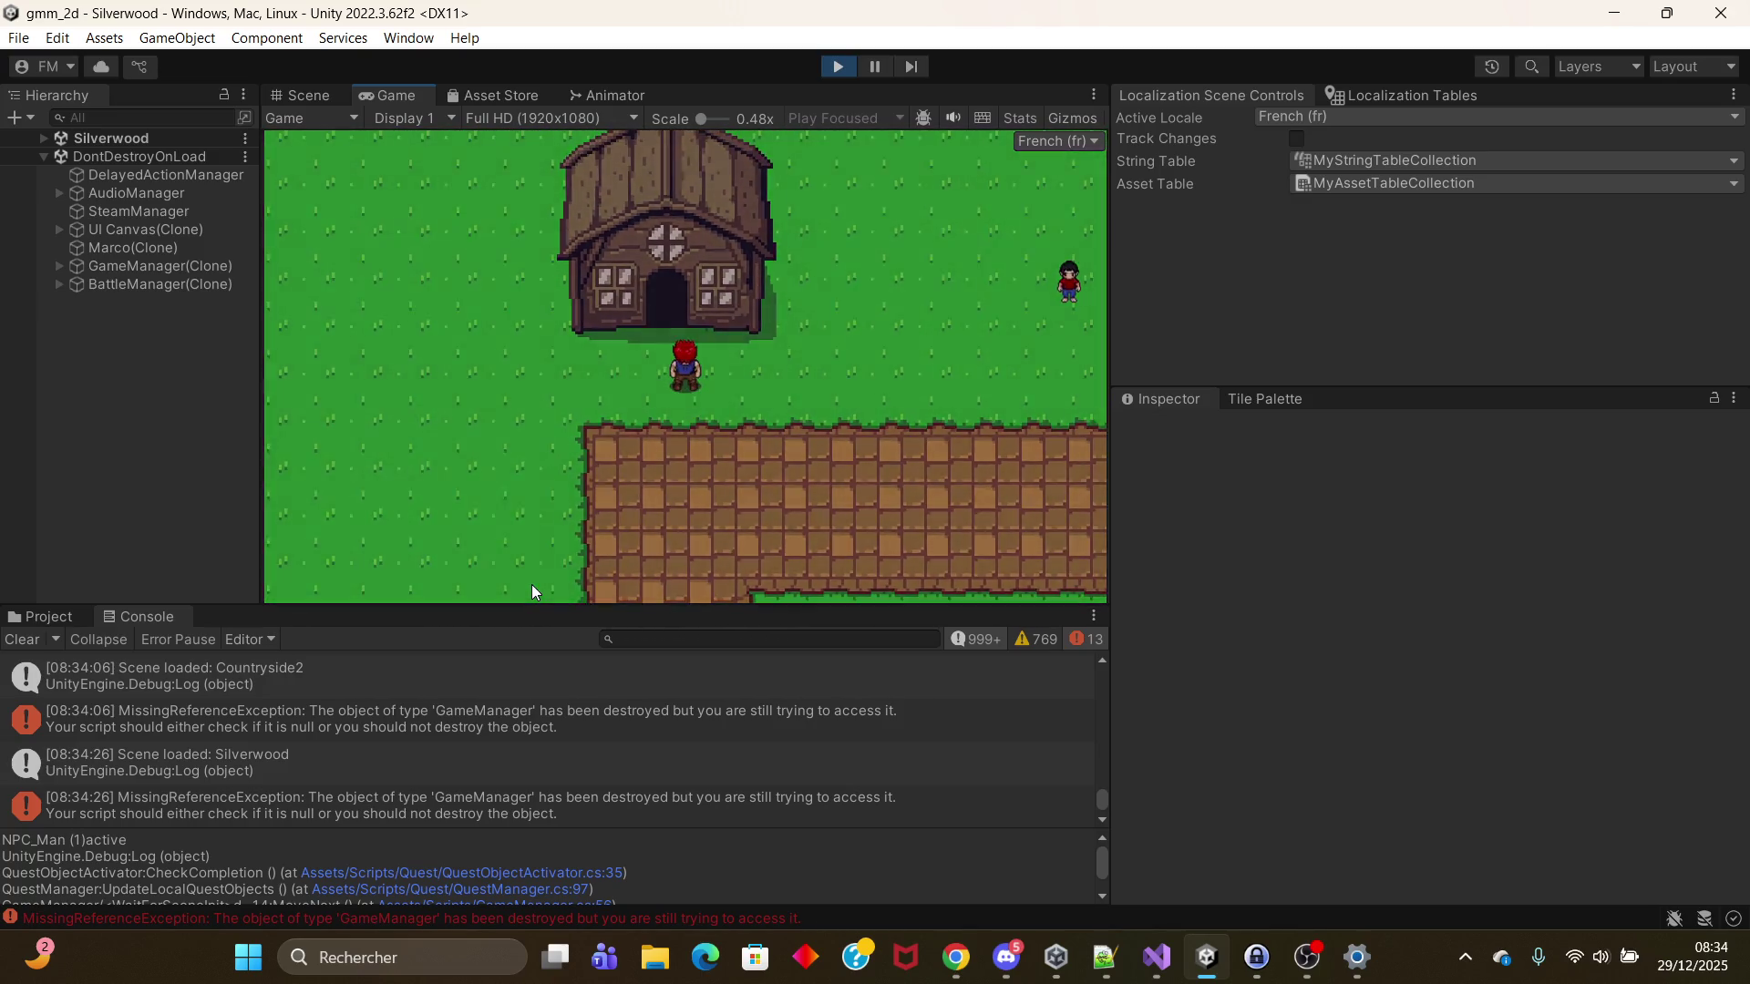
{"action": "key", "text": "Up"}
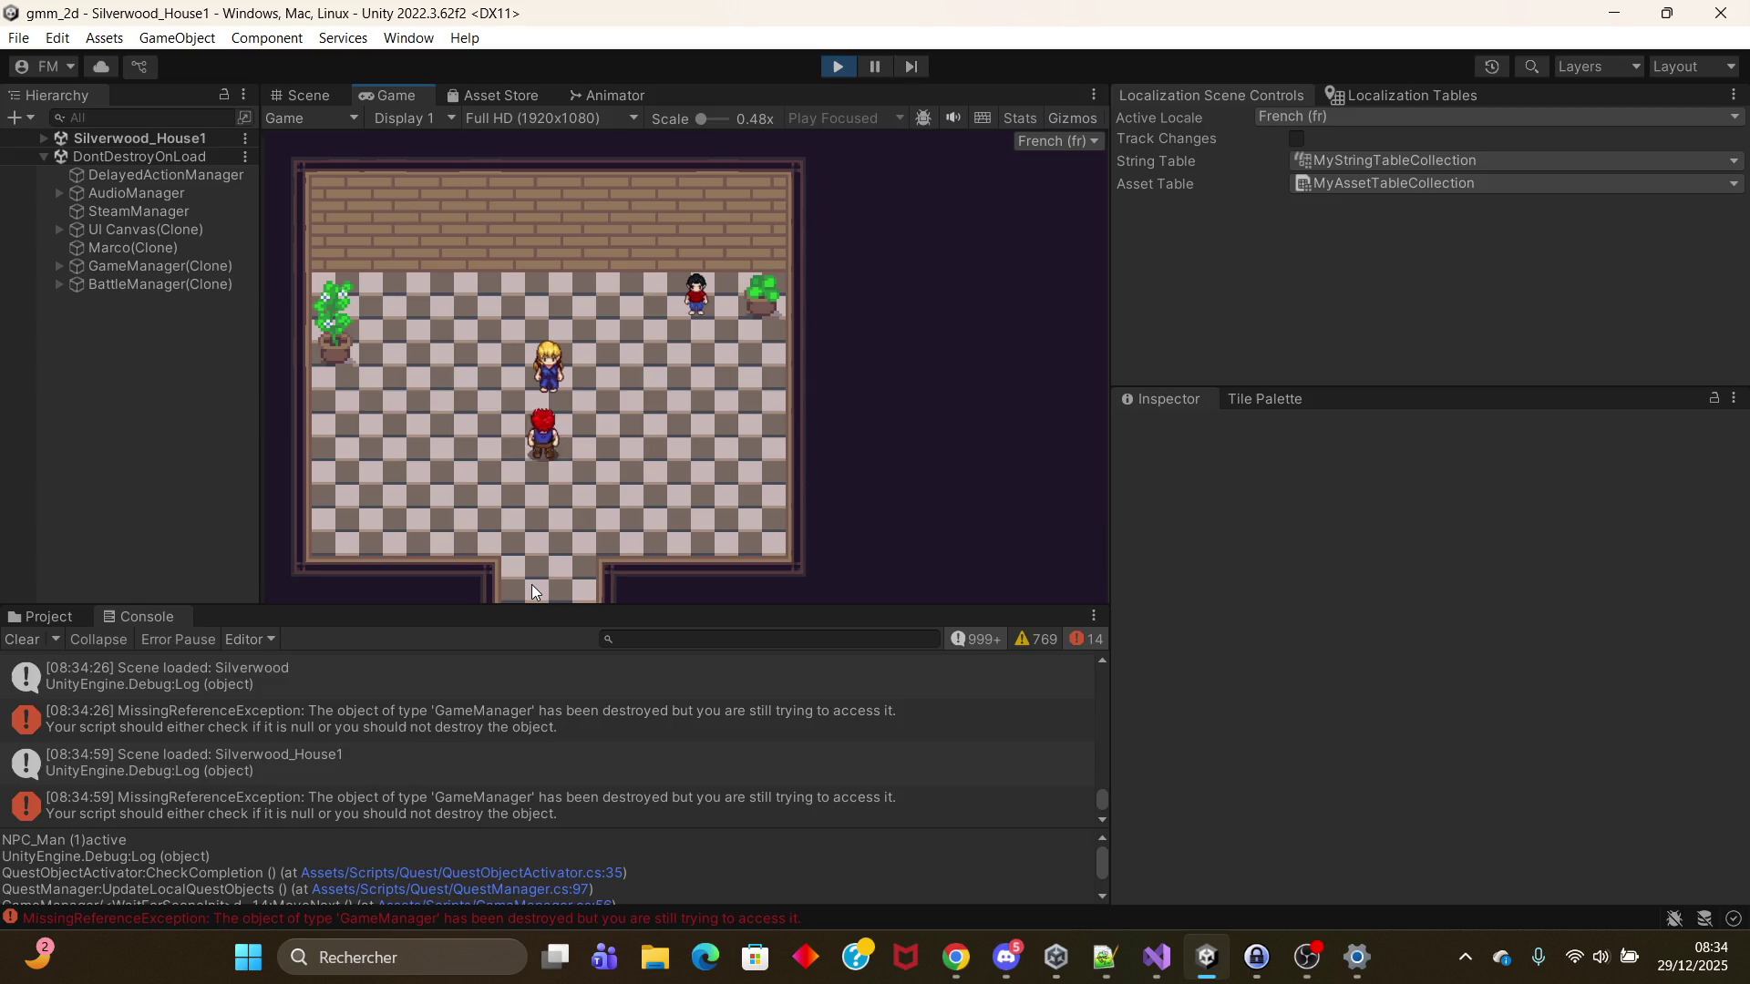
Step: Talk to the blonde woman through 'Merci d'avoir sauver mon fils', then walk out the door
{"action": "key", "text": "Up"}
{"action": "key", "text": "space"}
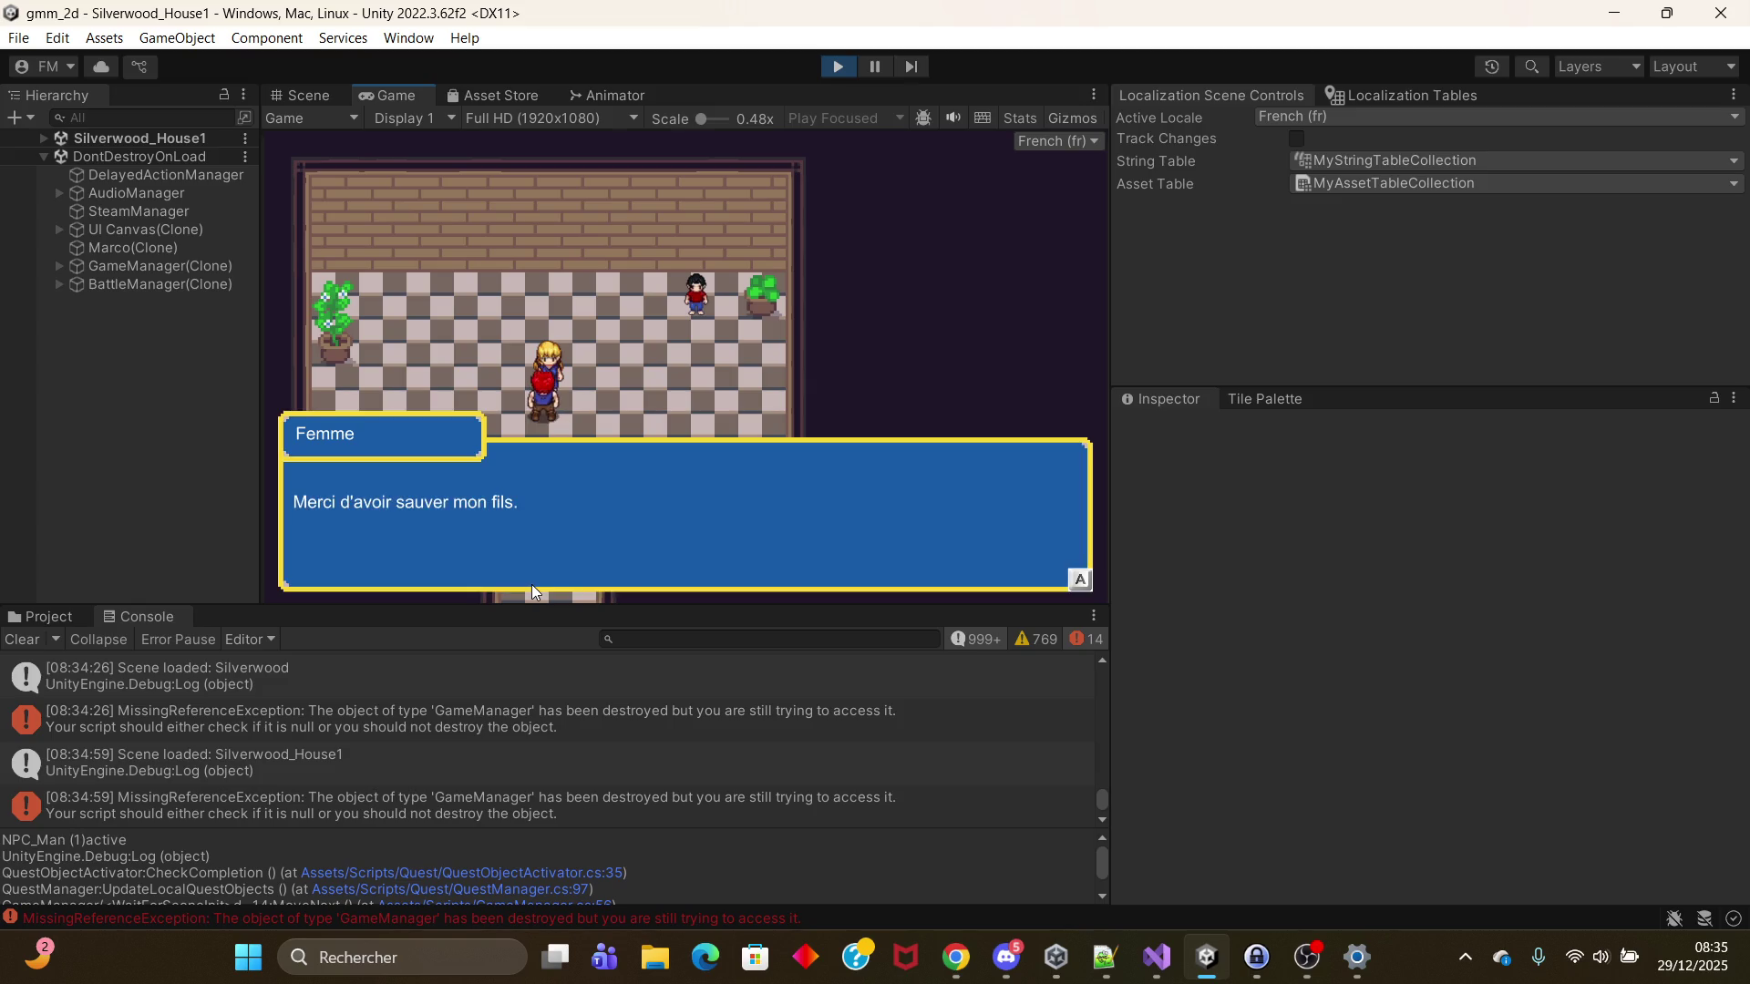
{"action": "key", "text": "space"}
{"action": "key", "text": "space"}
{"action": "key", "text": "Down"}
{"action": "key", "text": "Down"}
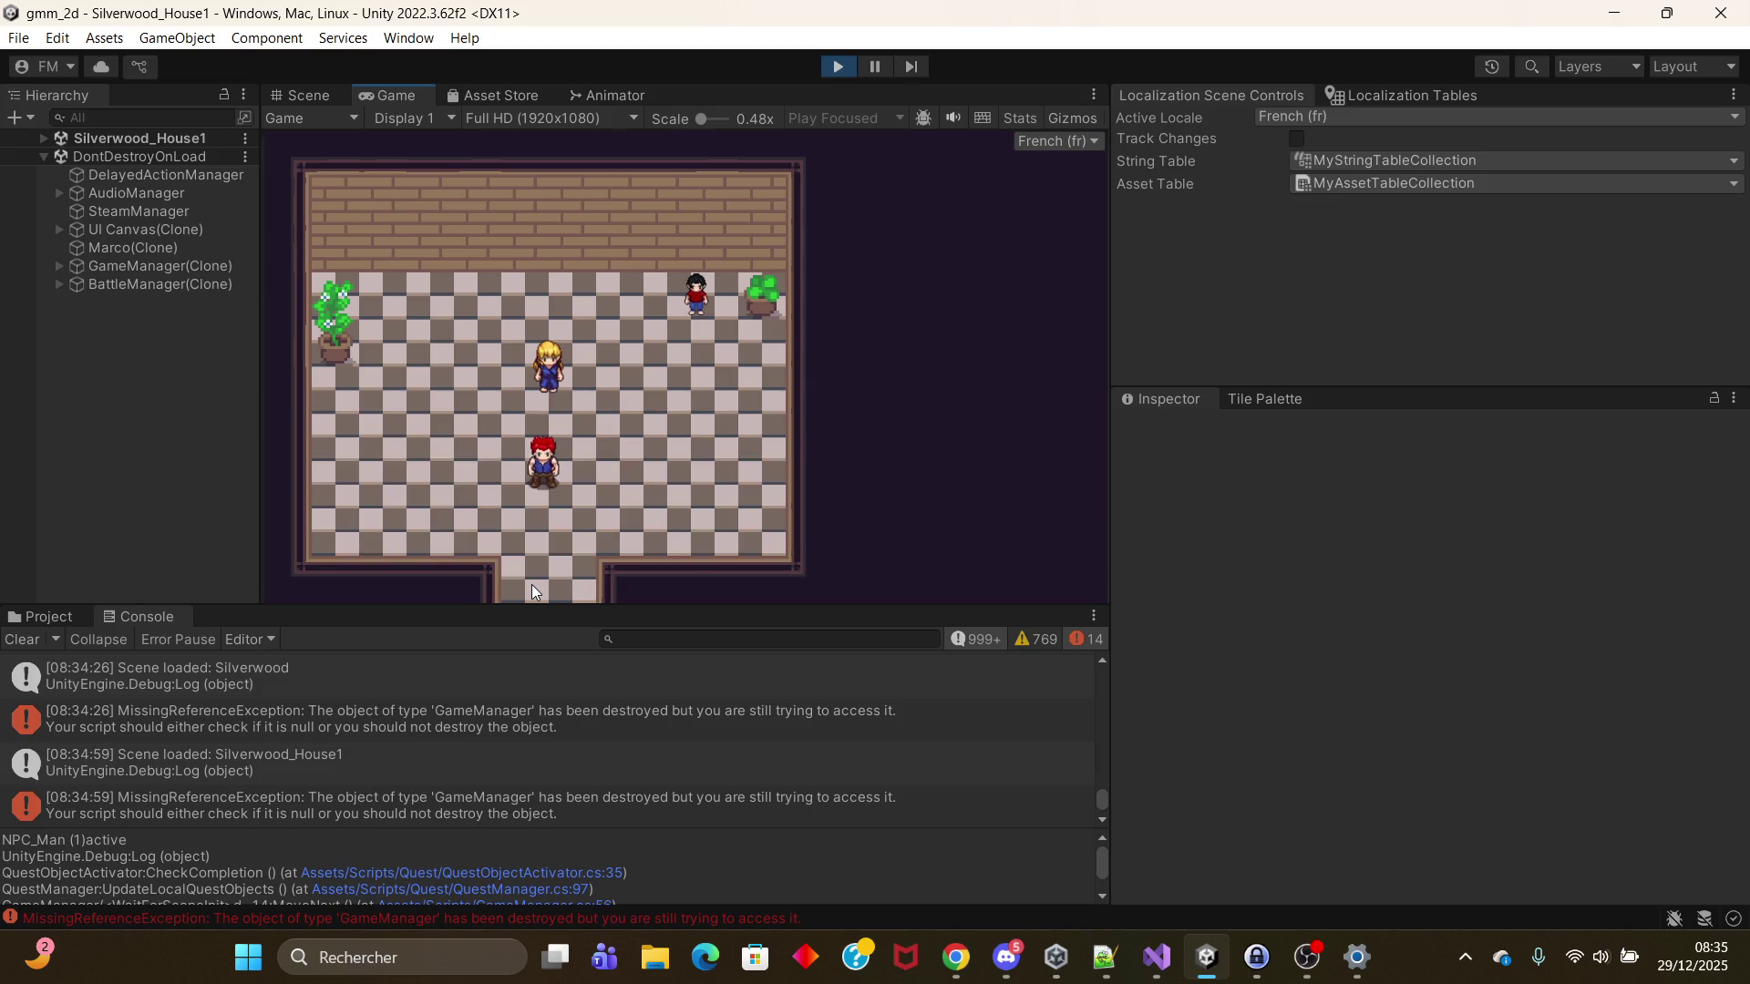
{"action": "key", "text": "Down"}
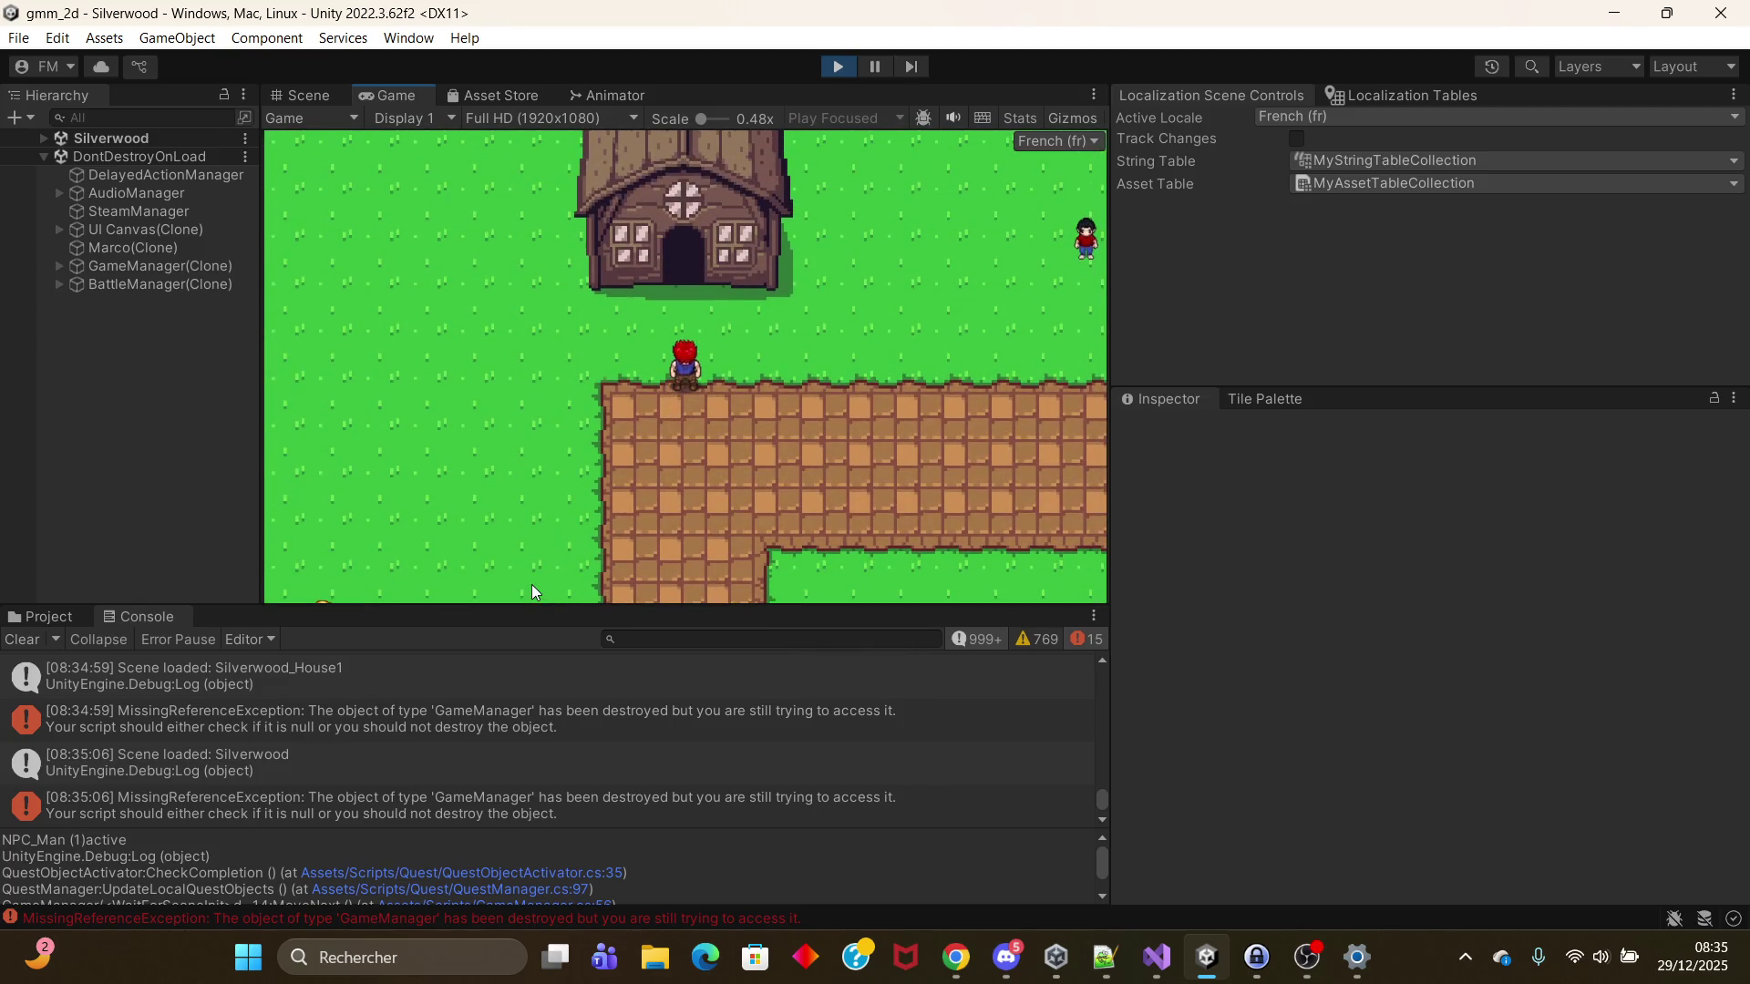
Step: Walk from the house front onto Silverwood's brick path, then switch away to another program
{"action": "key", "text": "Up"}
{"action": "key", "text": "Left"}
{"action": "key", "text": "Down"}
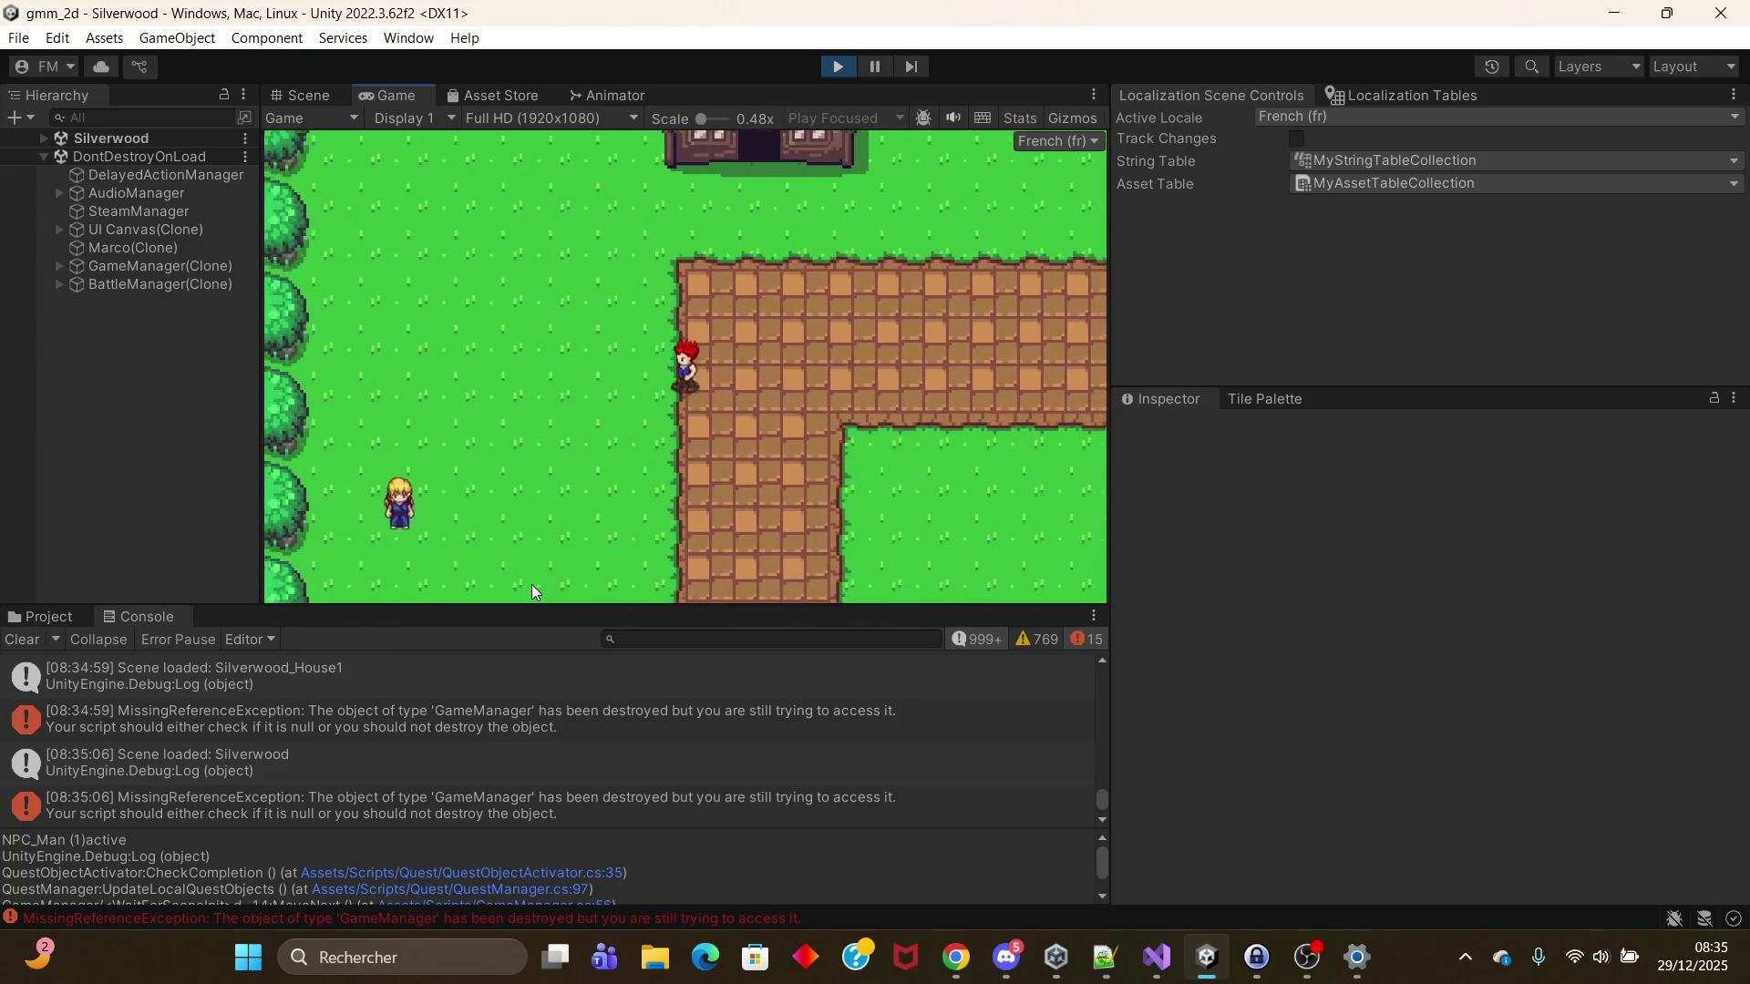
{"action": "key", "text": "Up"}
{"action": "key", "text": "Down"}
{"action": "key", "text": "Right"}
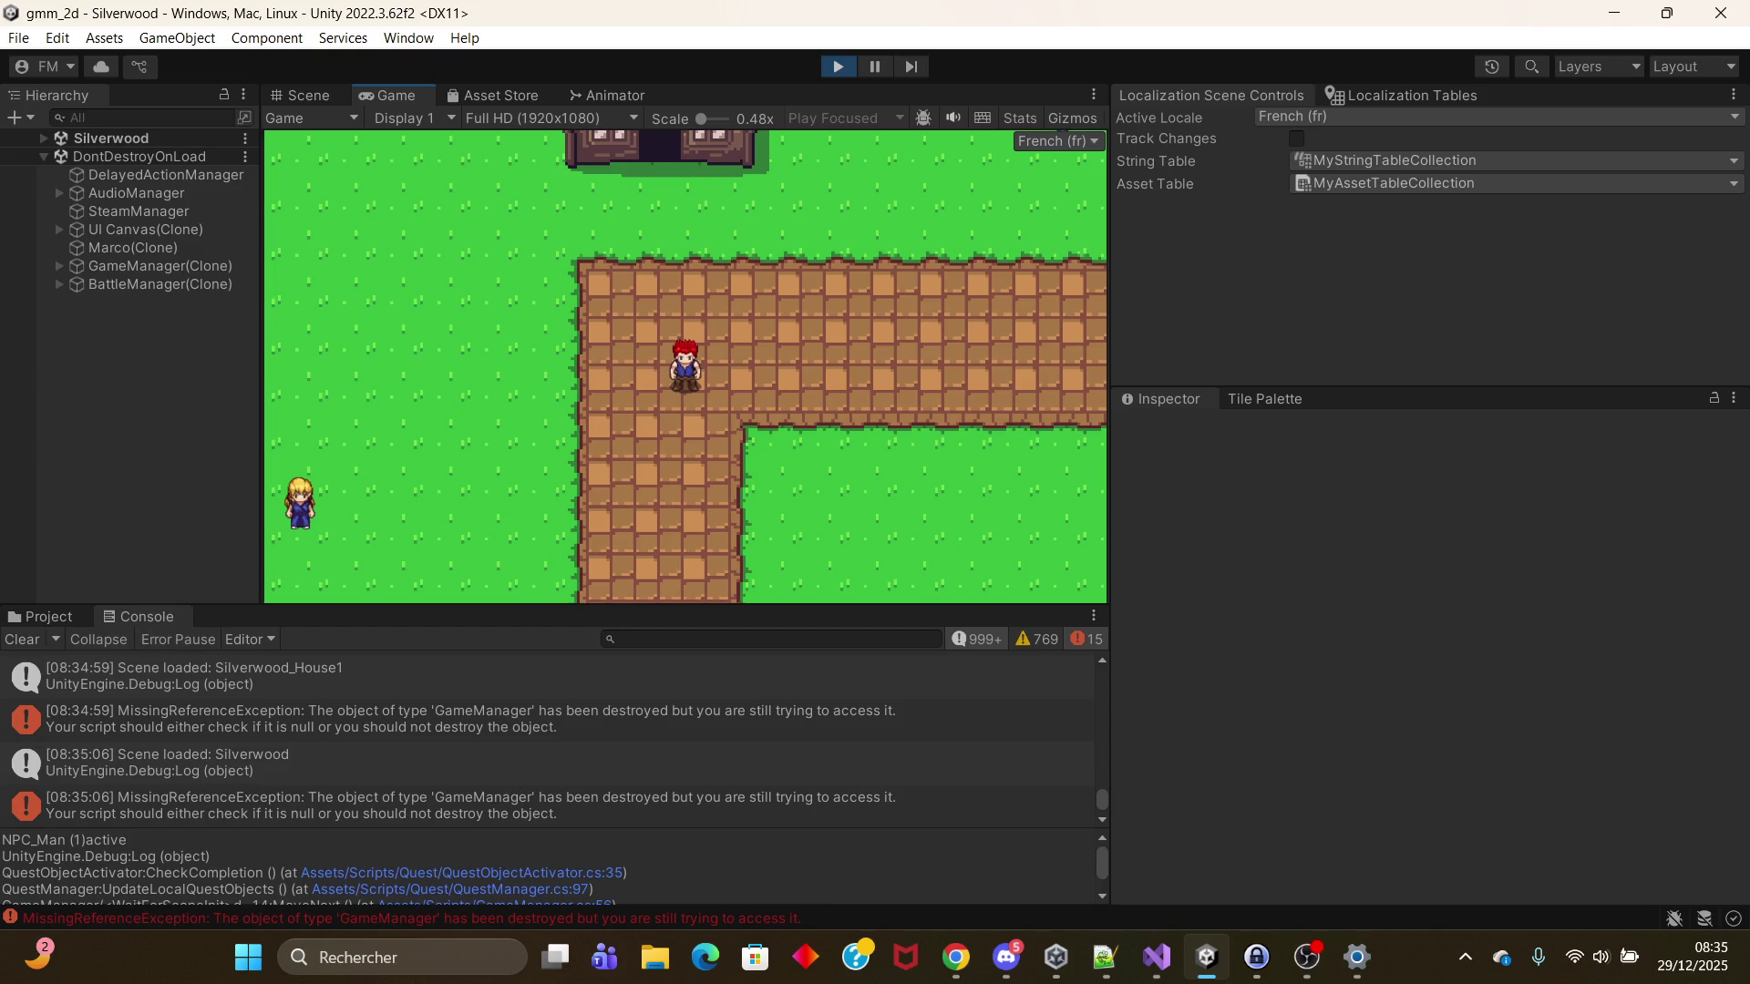
{"action": "key", "text": "alt+Tab"}
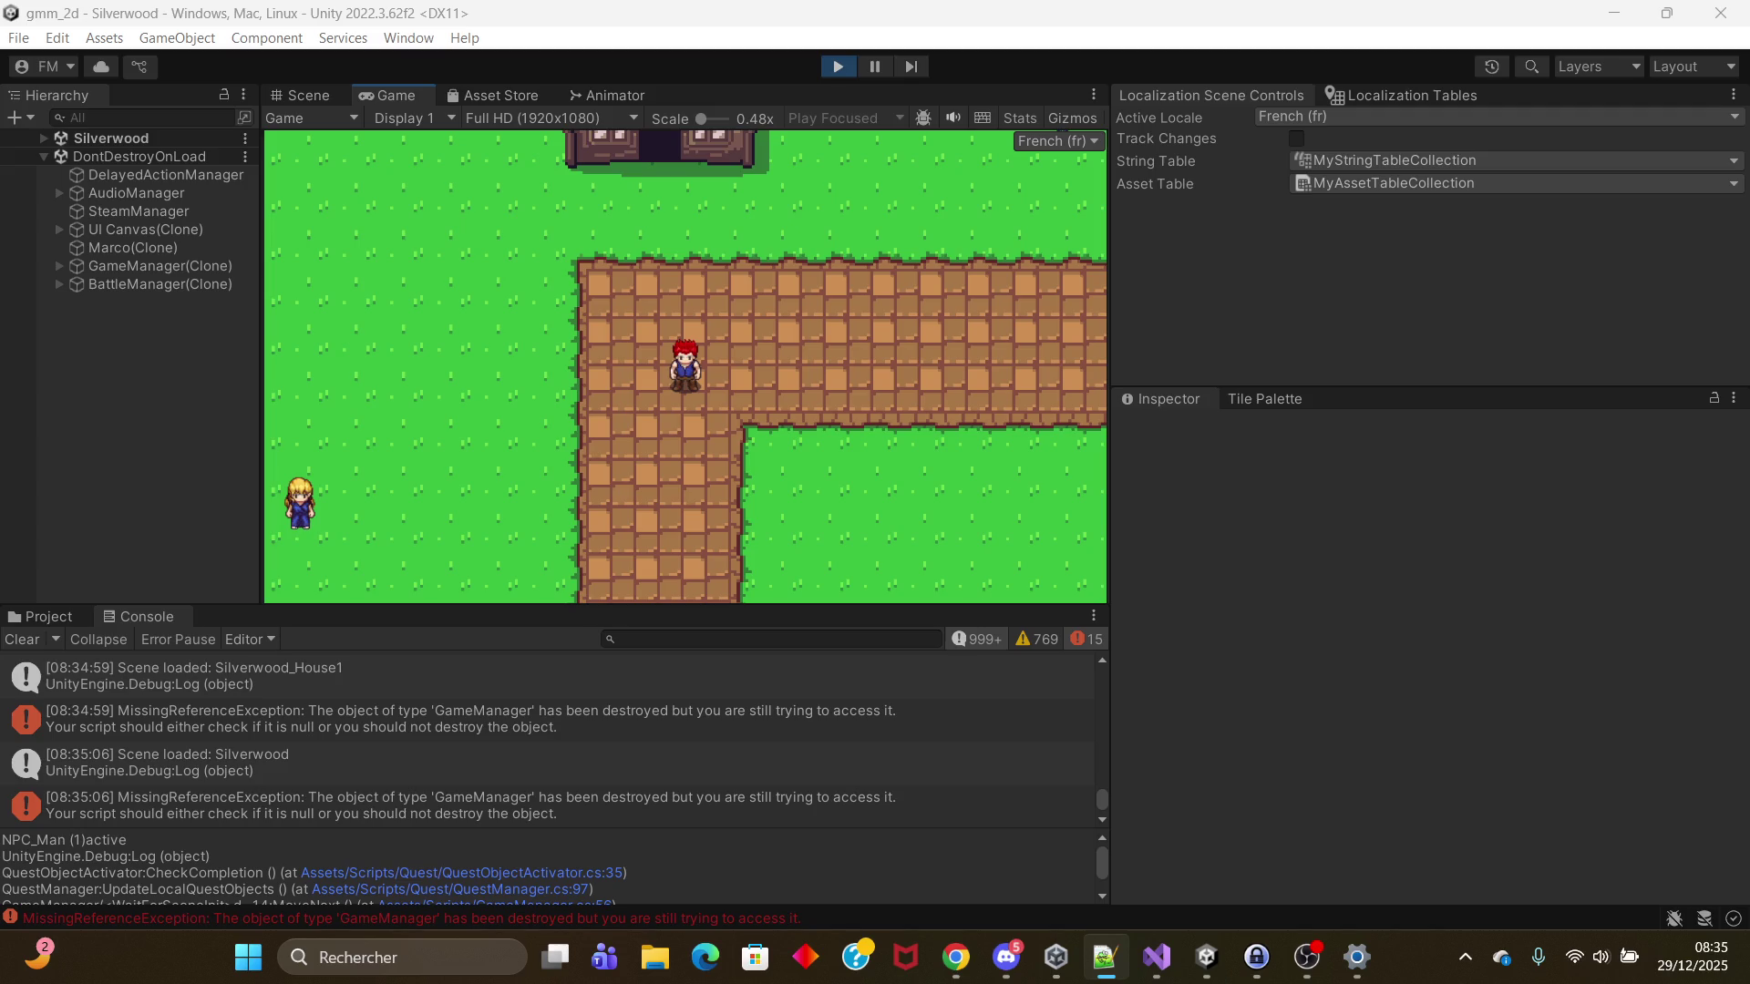
{"action": "left_click", "coordinate": [495, 415]}
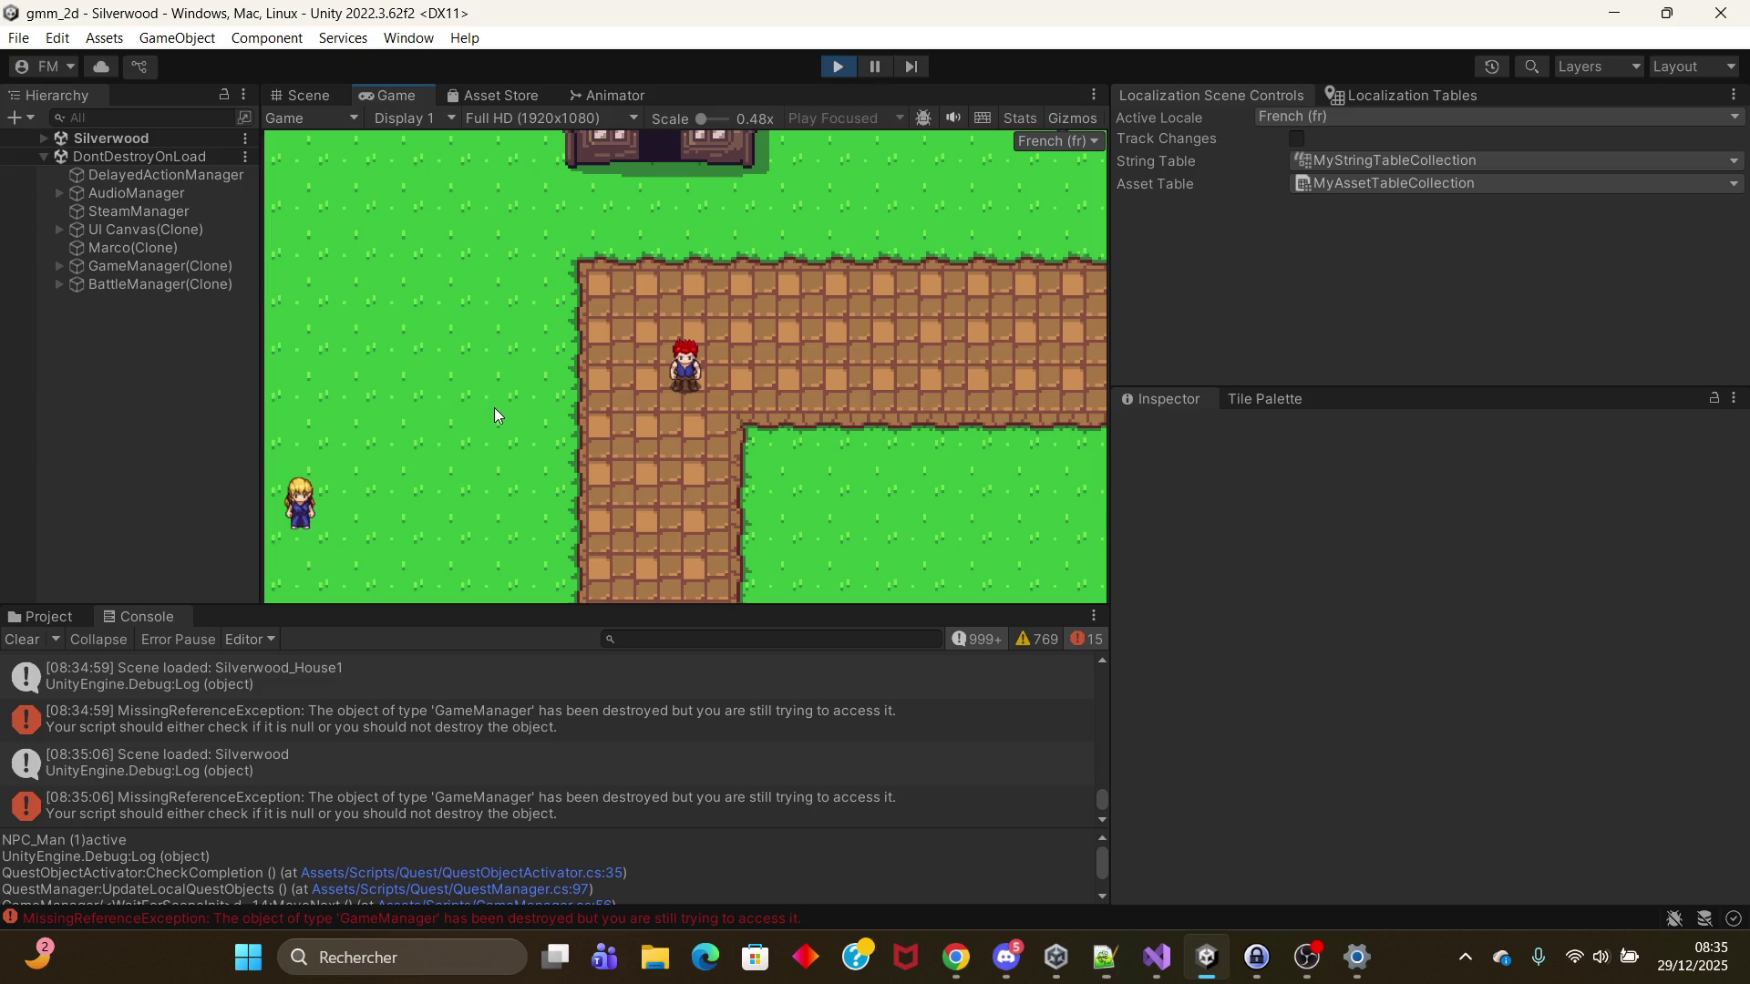
{"action": "key", "text": "Down"}
{"action": "key", "text": "Left"}
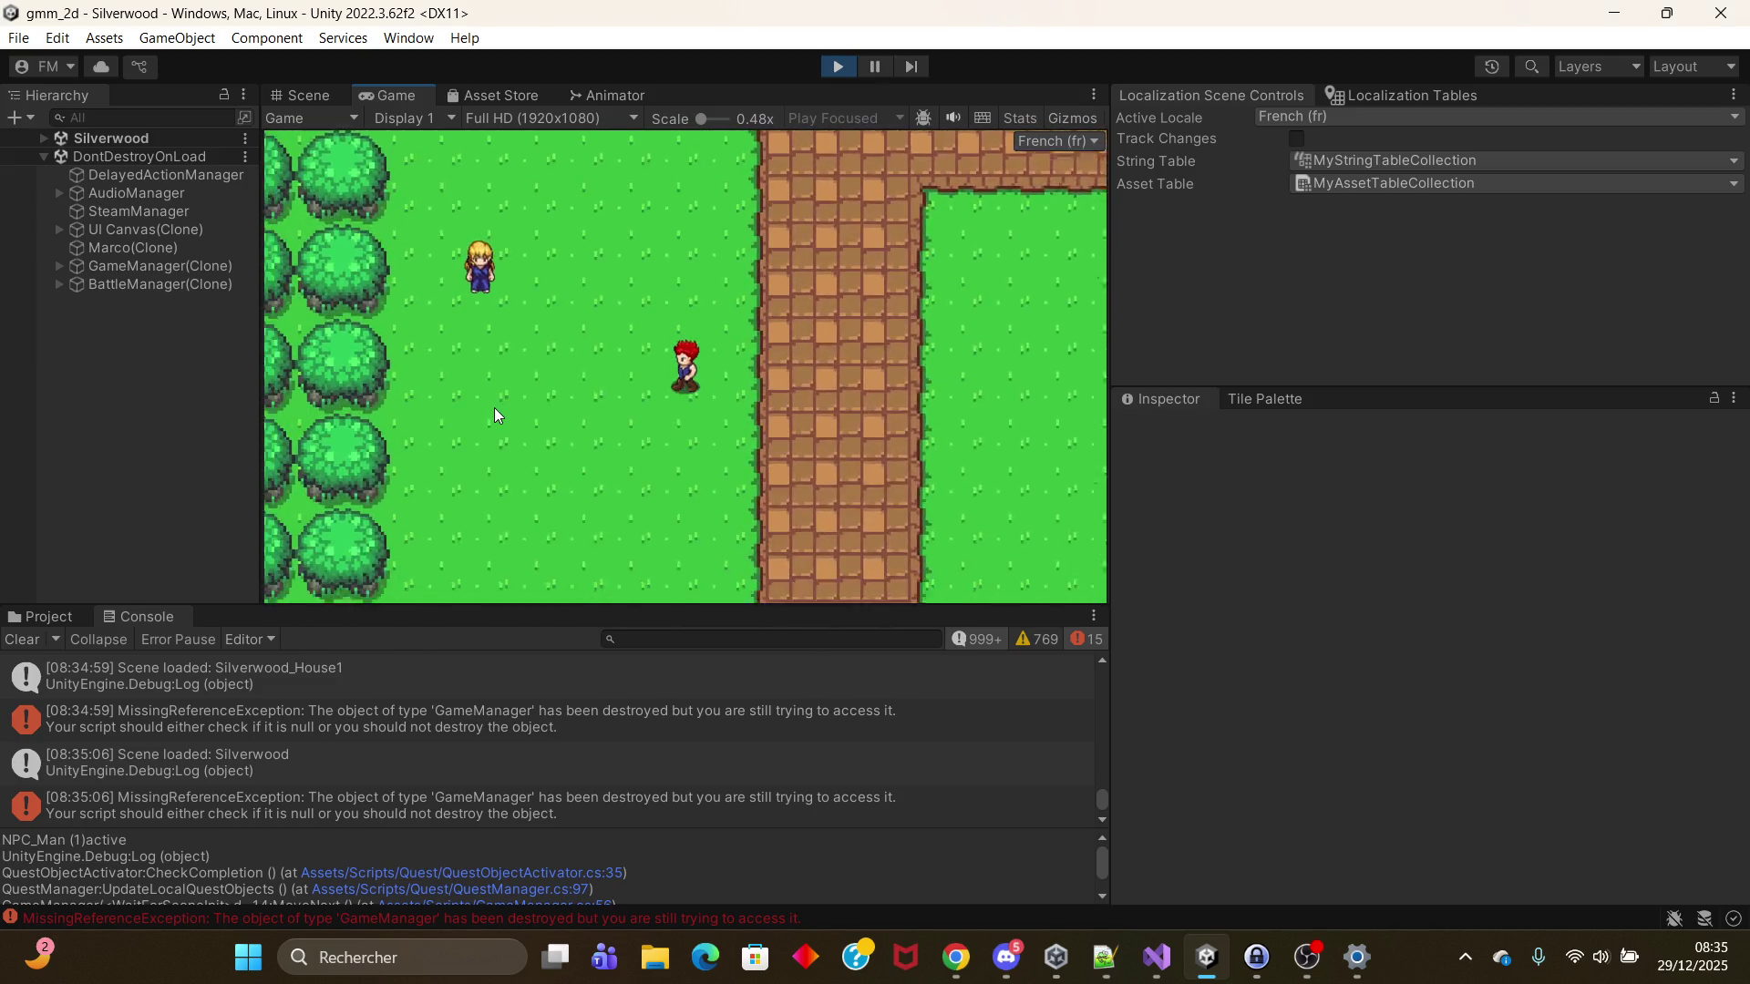
{"action": "key", "text": "Down"}
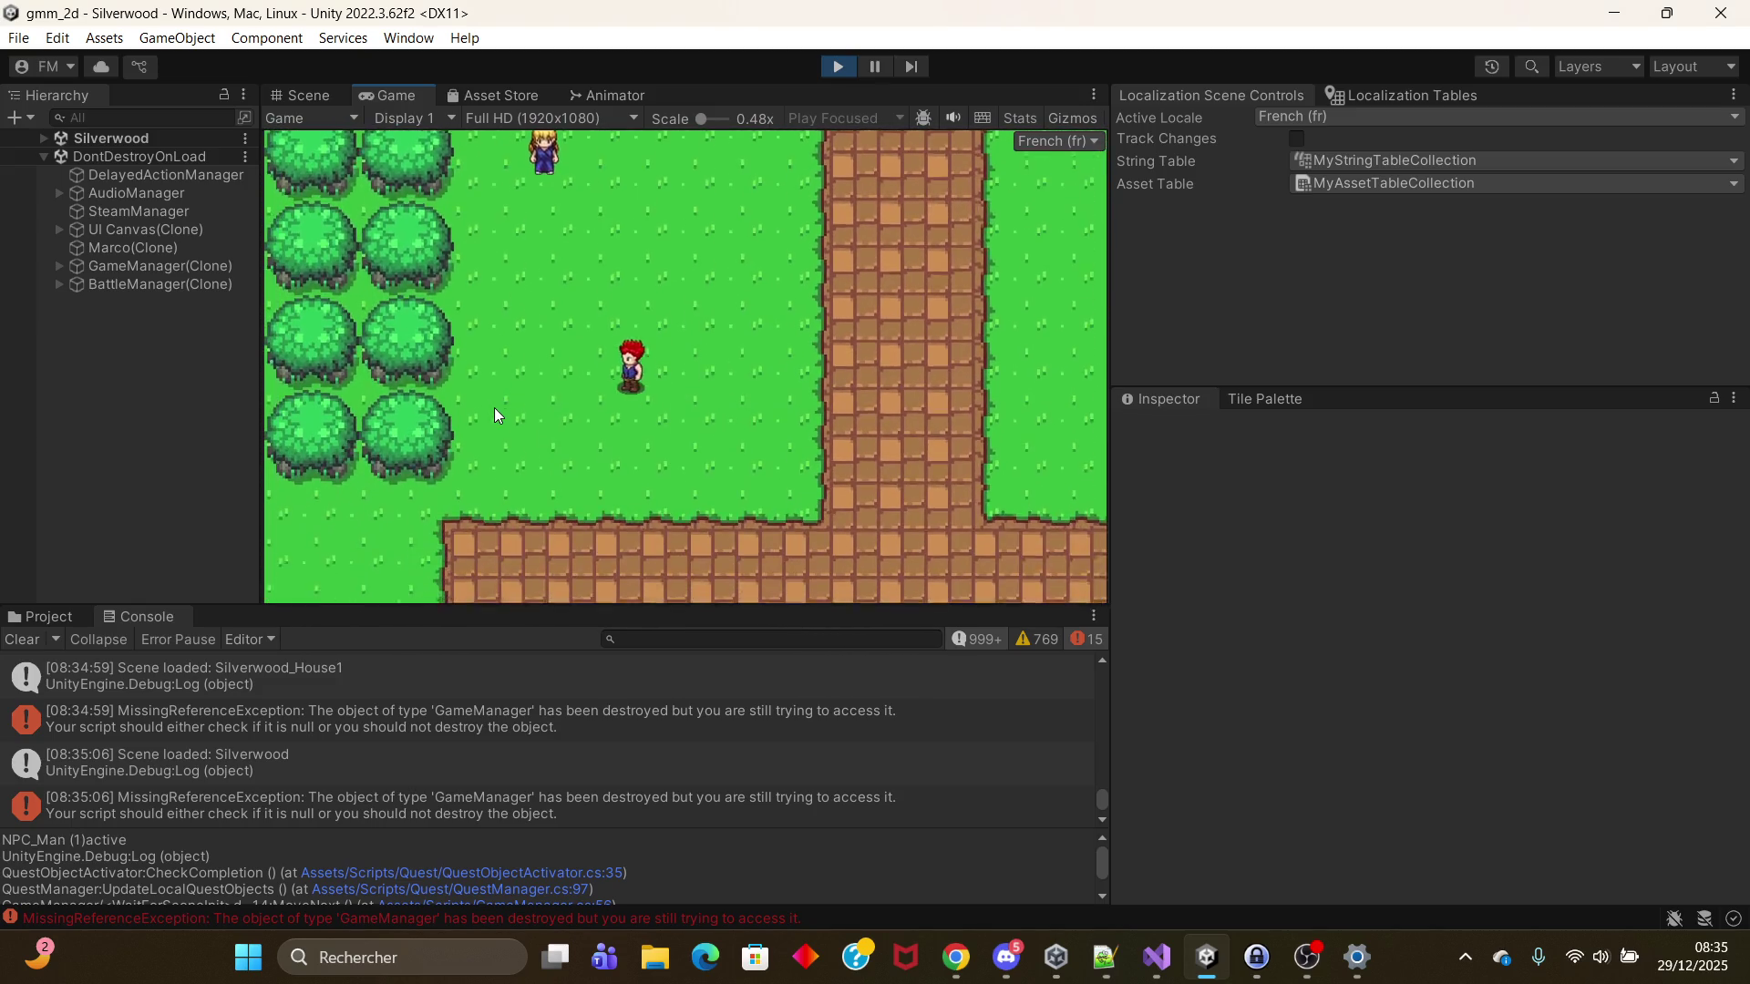
{"action": "key", "text": "Right"}
{"action": "key", "text": "Up"}
{"action": "key", "text": "Up"}
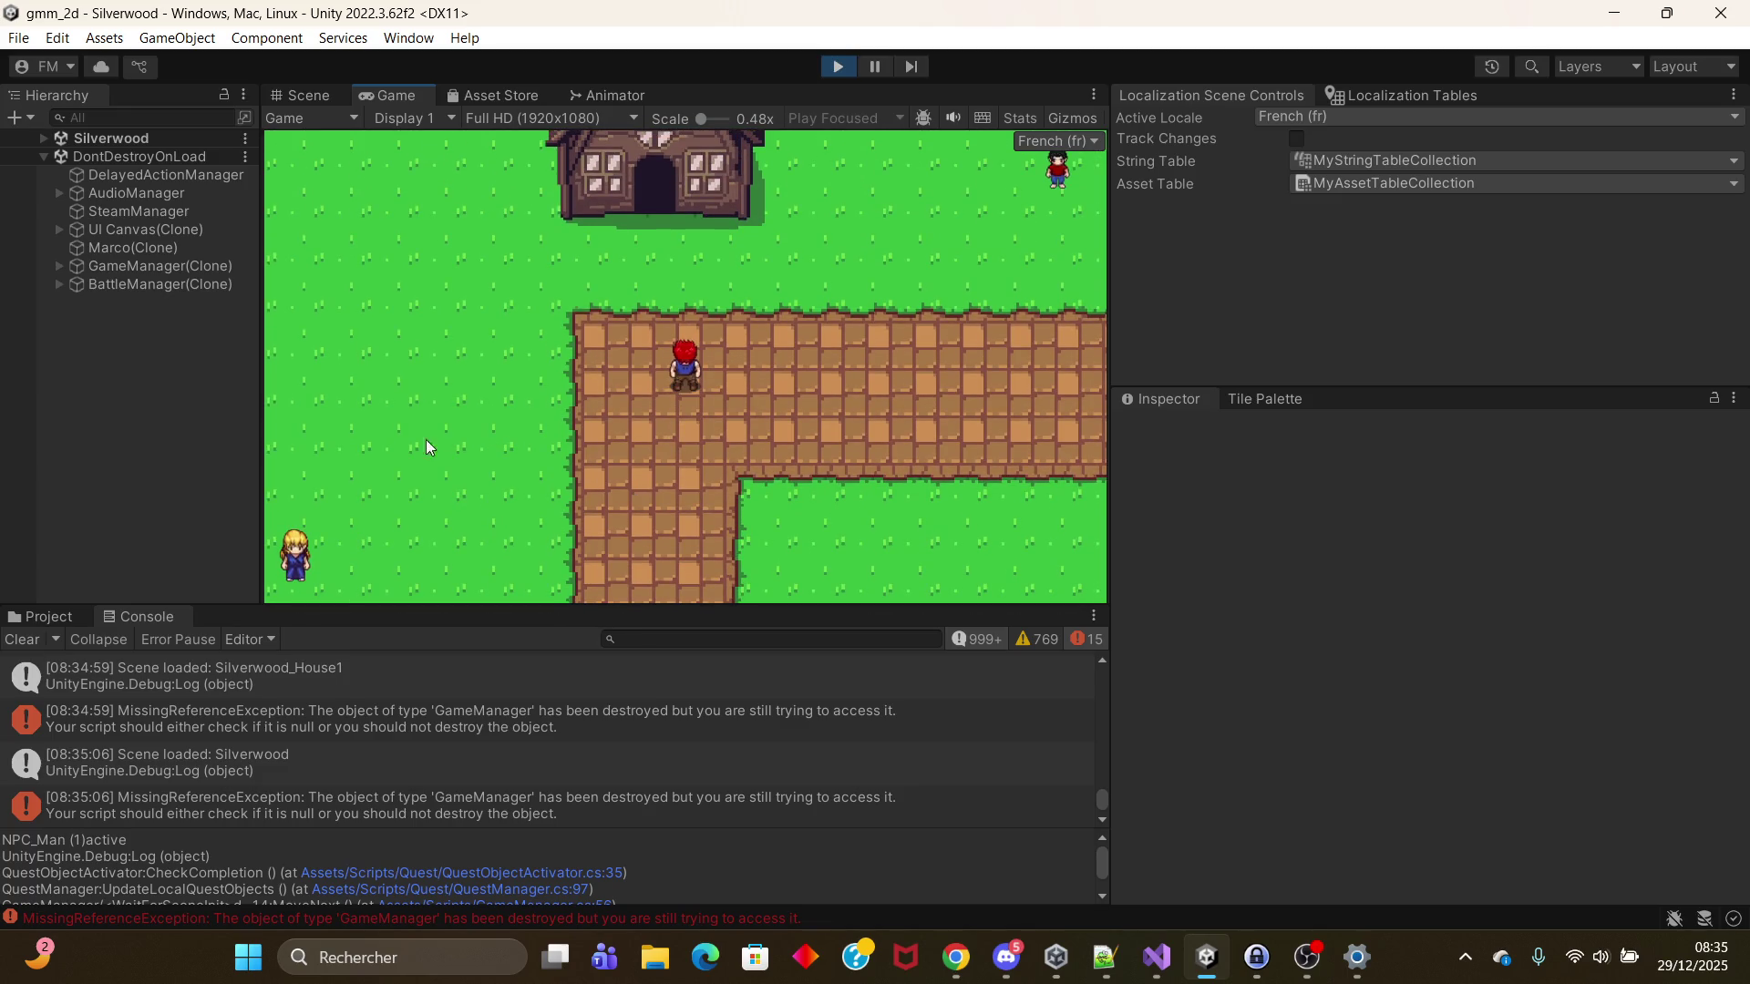
{"action": "key", "text": "alt+Tab"}
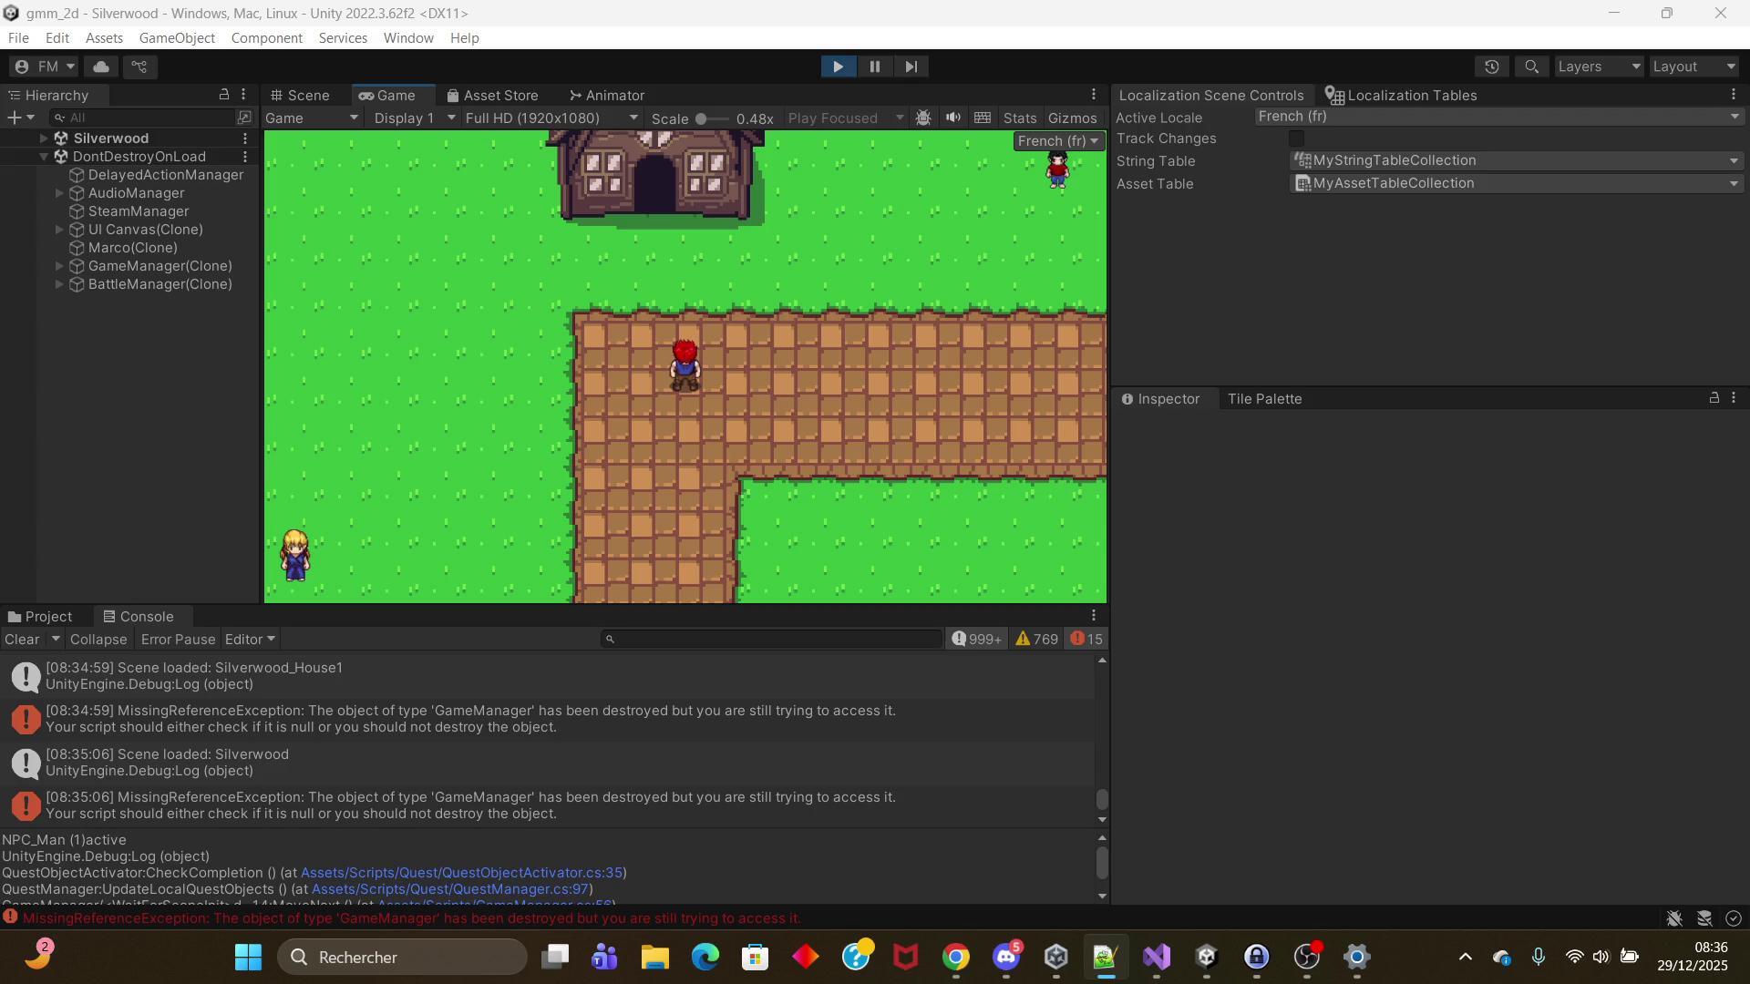
{"action": "key", "text": "alt+Tab"}
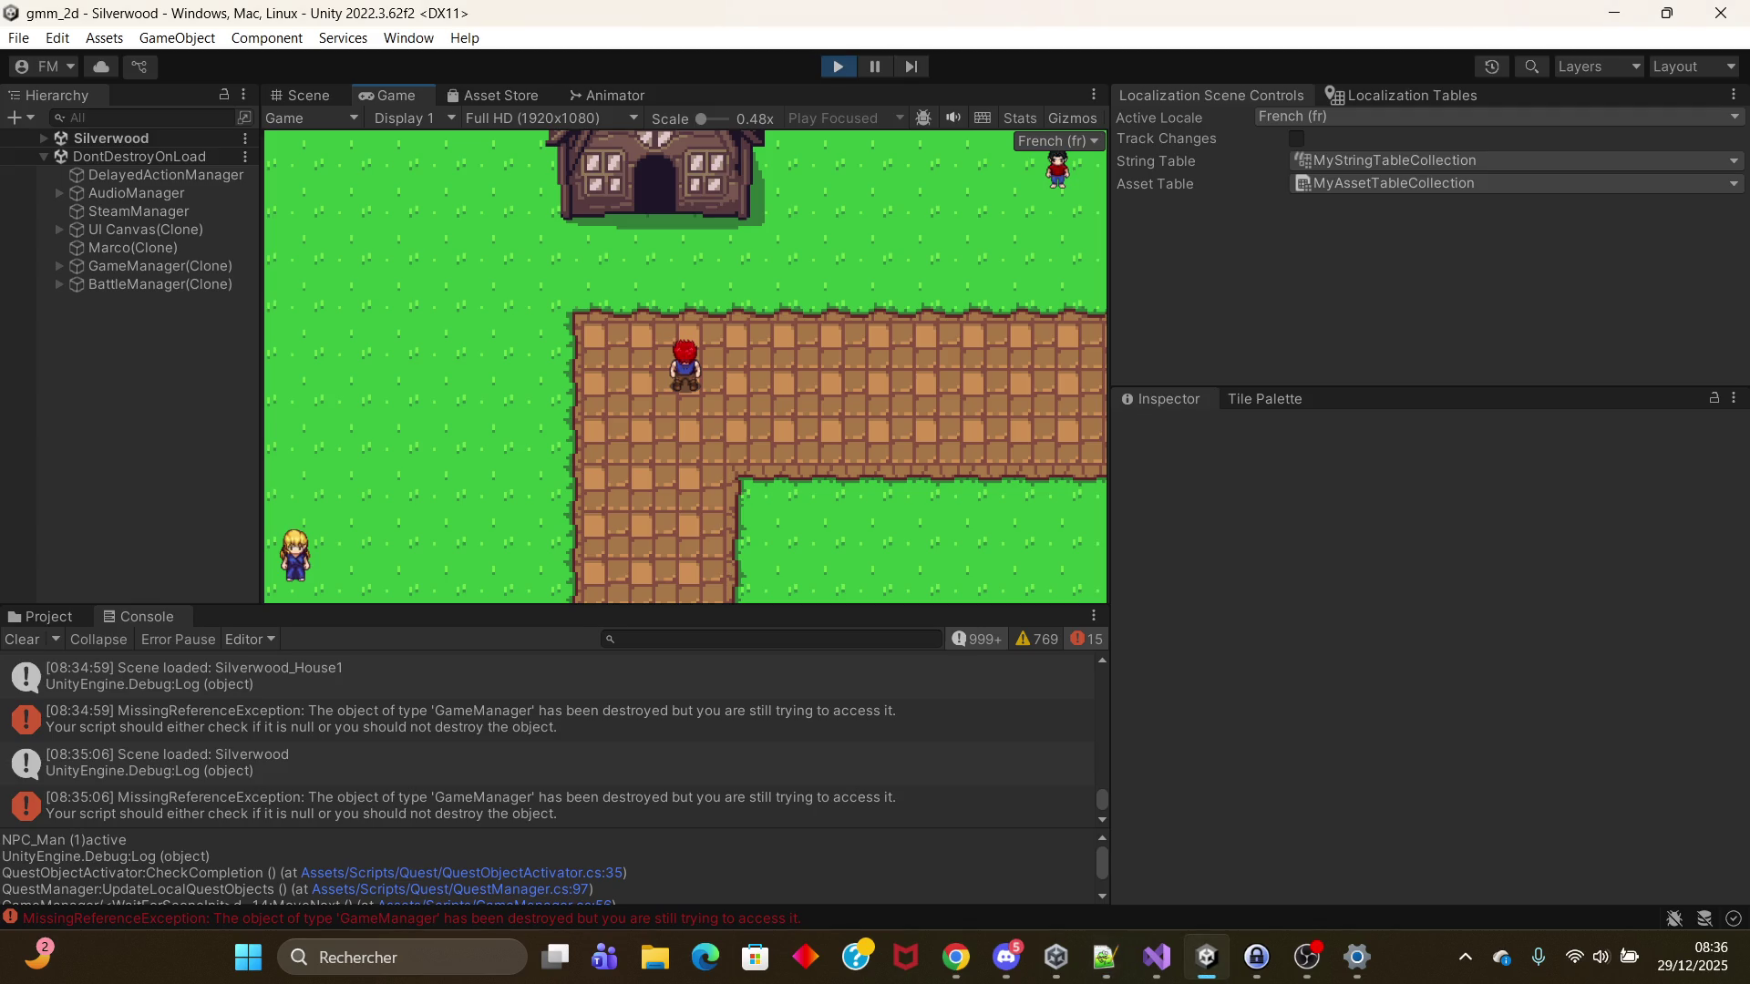
{"action": "key", "text": "alt+Tab"}
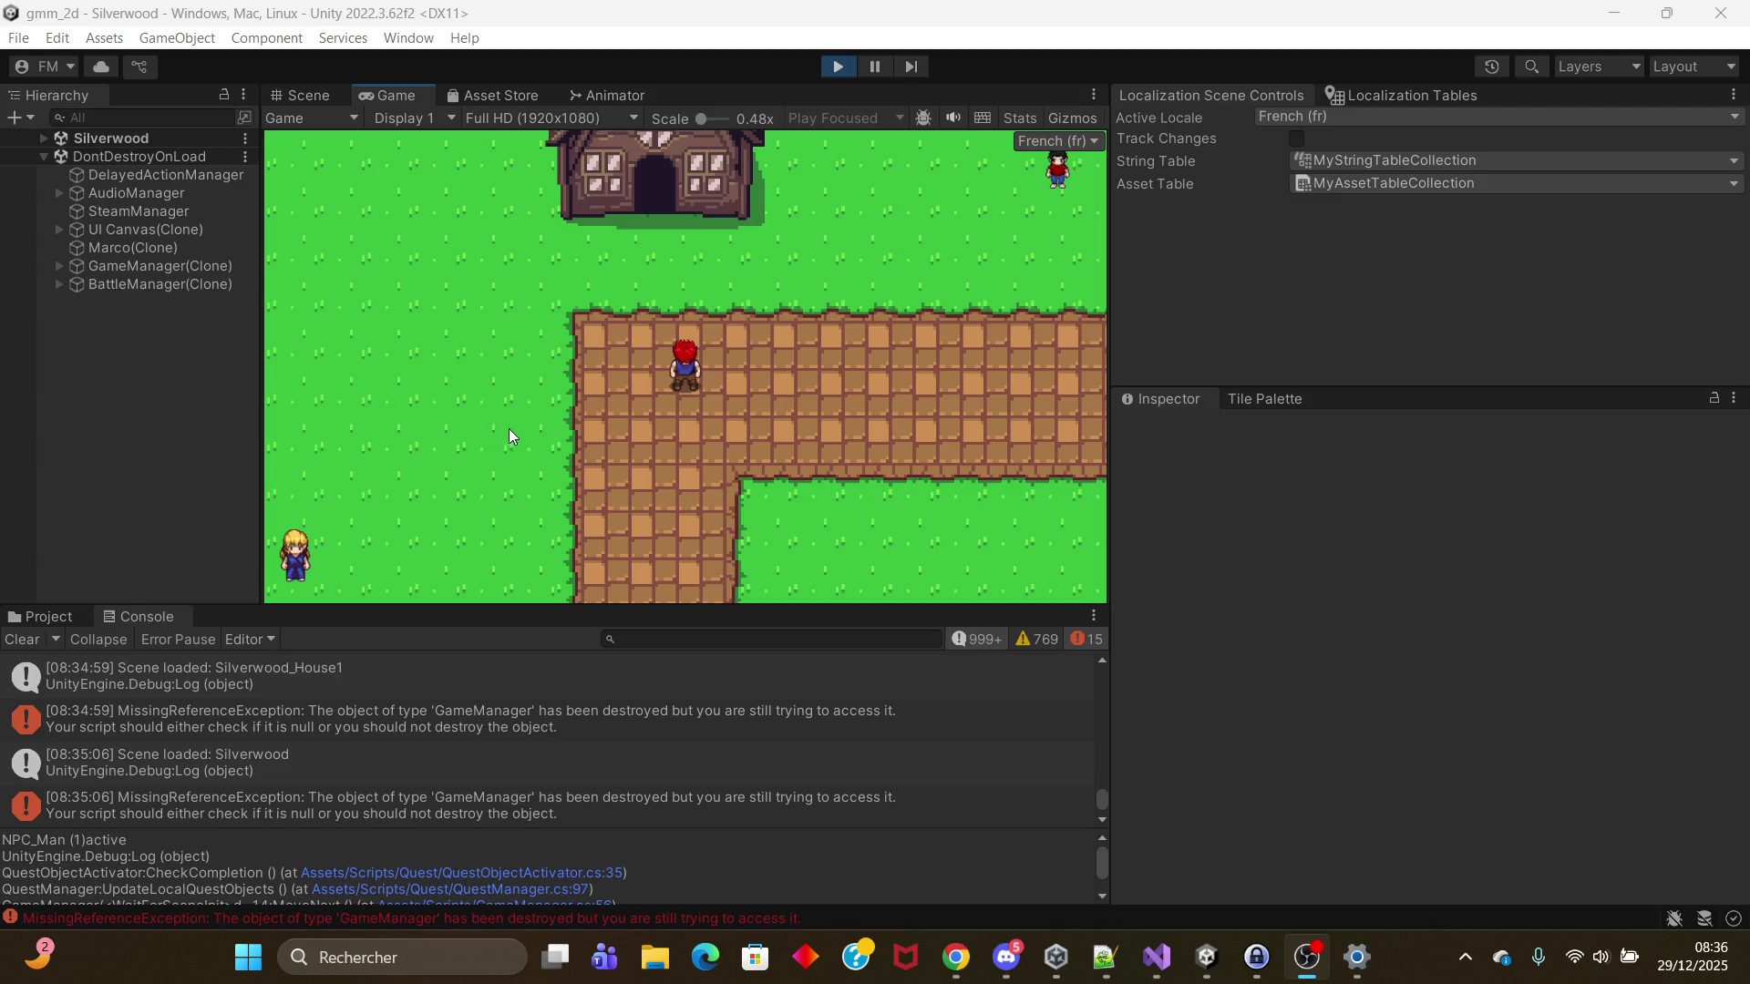
{"action": "key", "text": "alt+Tab"}
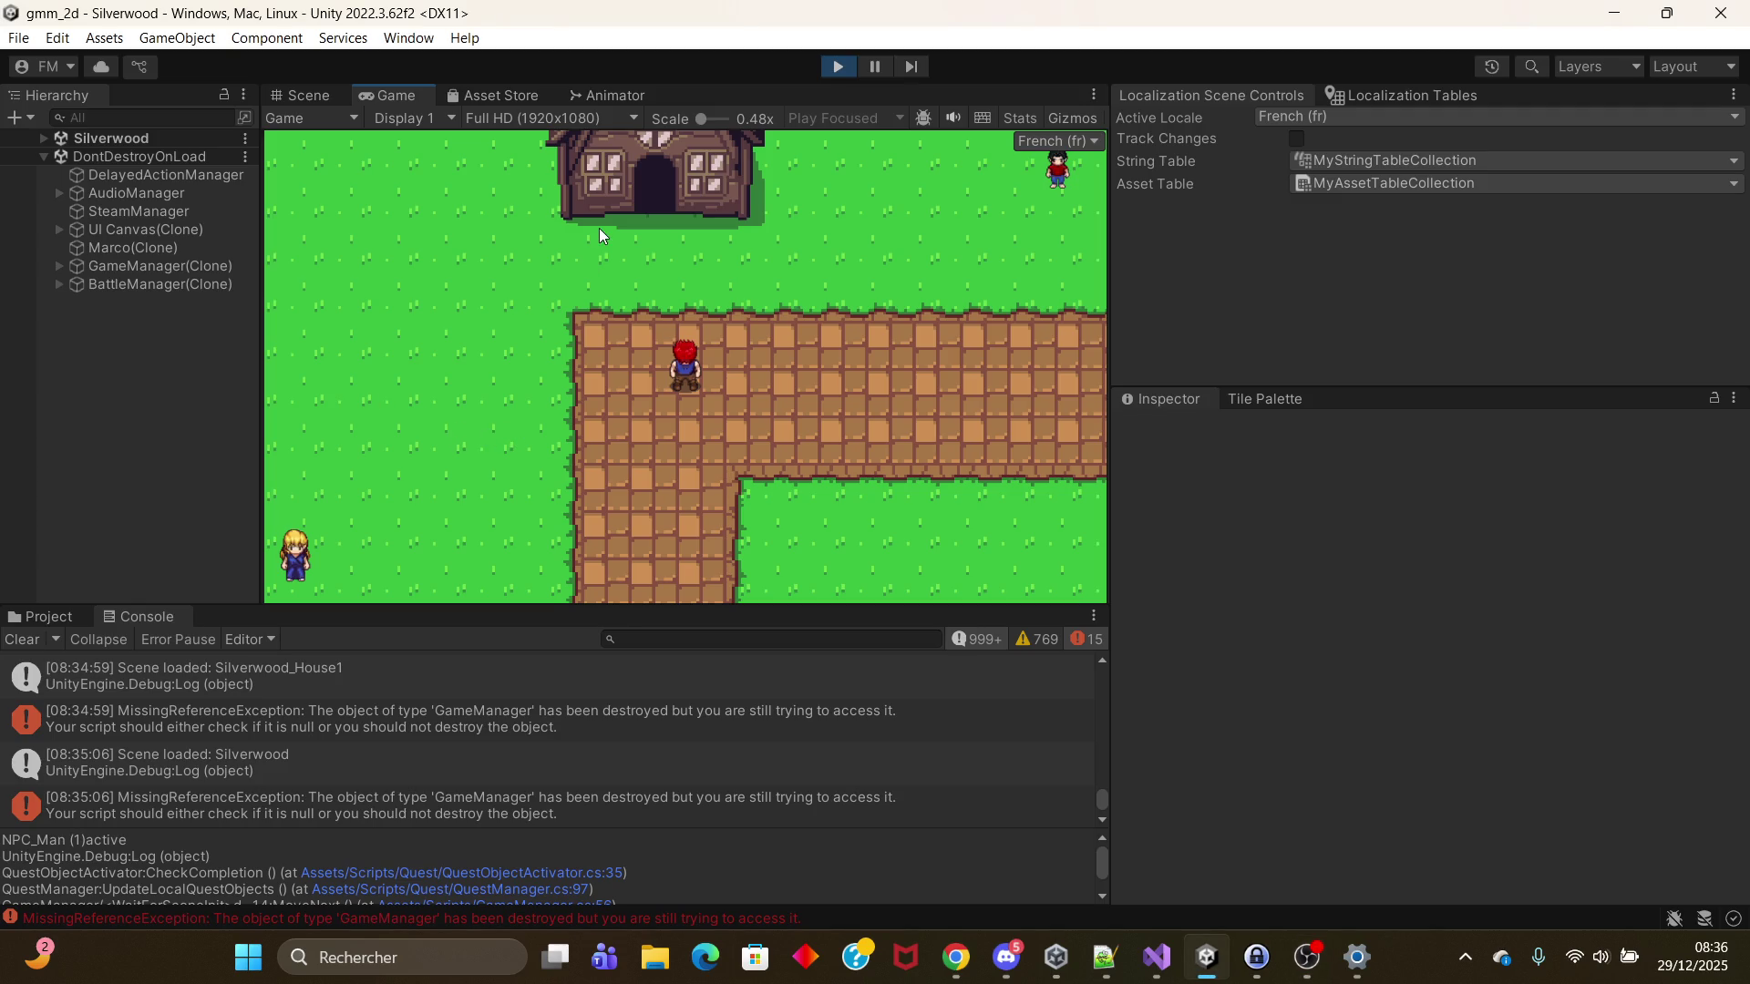
Step: Restart play mode from MainMenu and choose Continuer to load the saved game in the Forest
{"action": "left_click", "coordinate": [837, 66]}
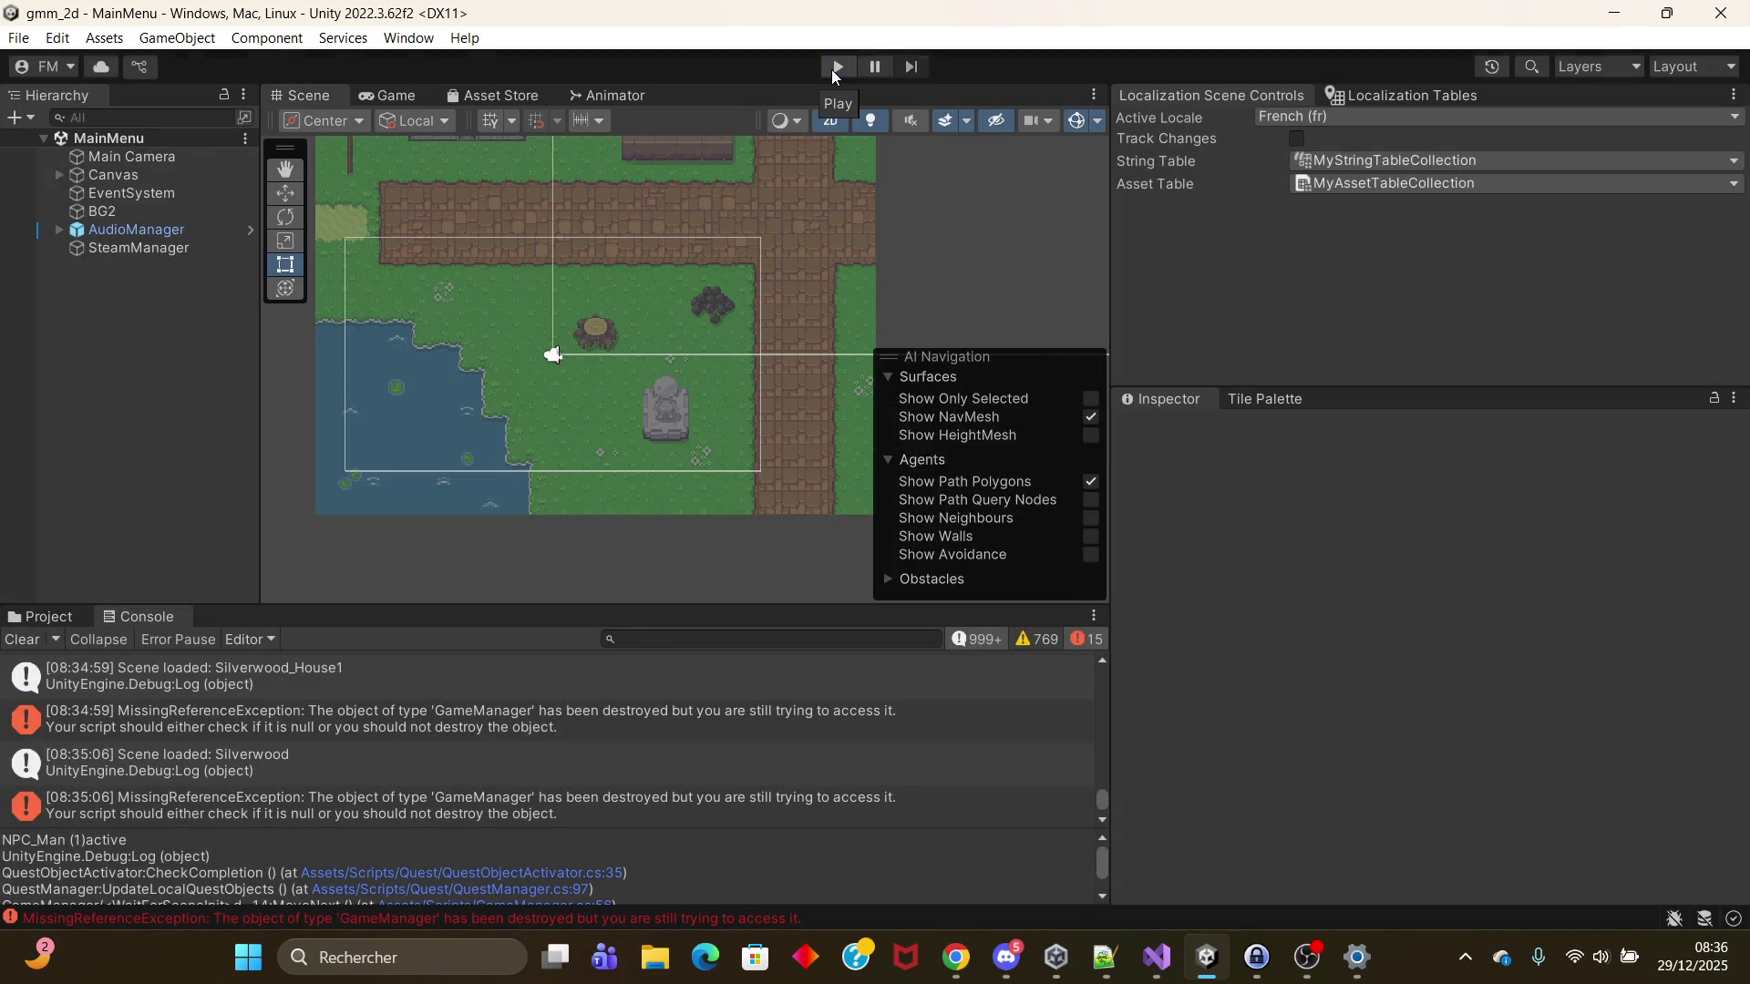
{"action": "left_click", "coordinate": [835, 71]}
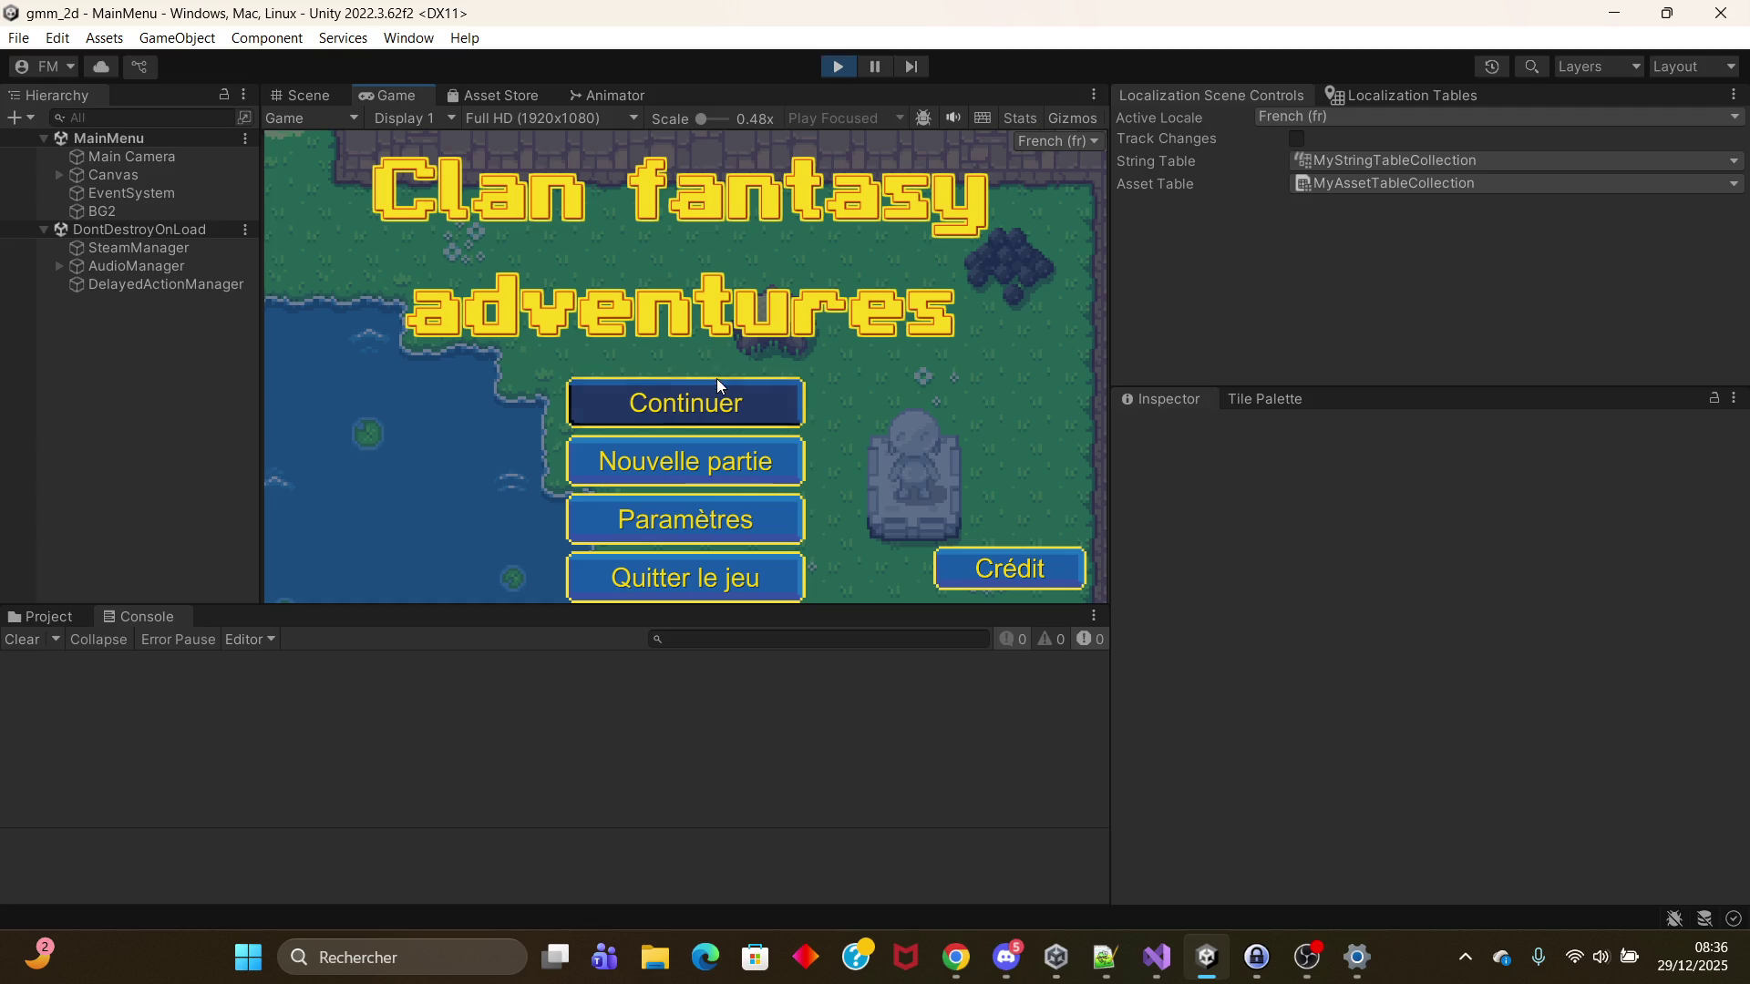
{"action": "left_click", "coordinate": [707, 390]}
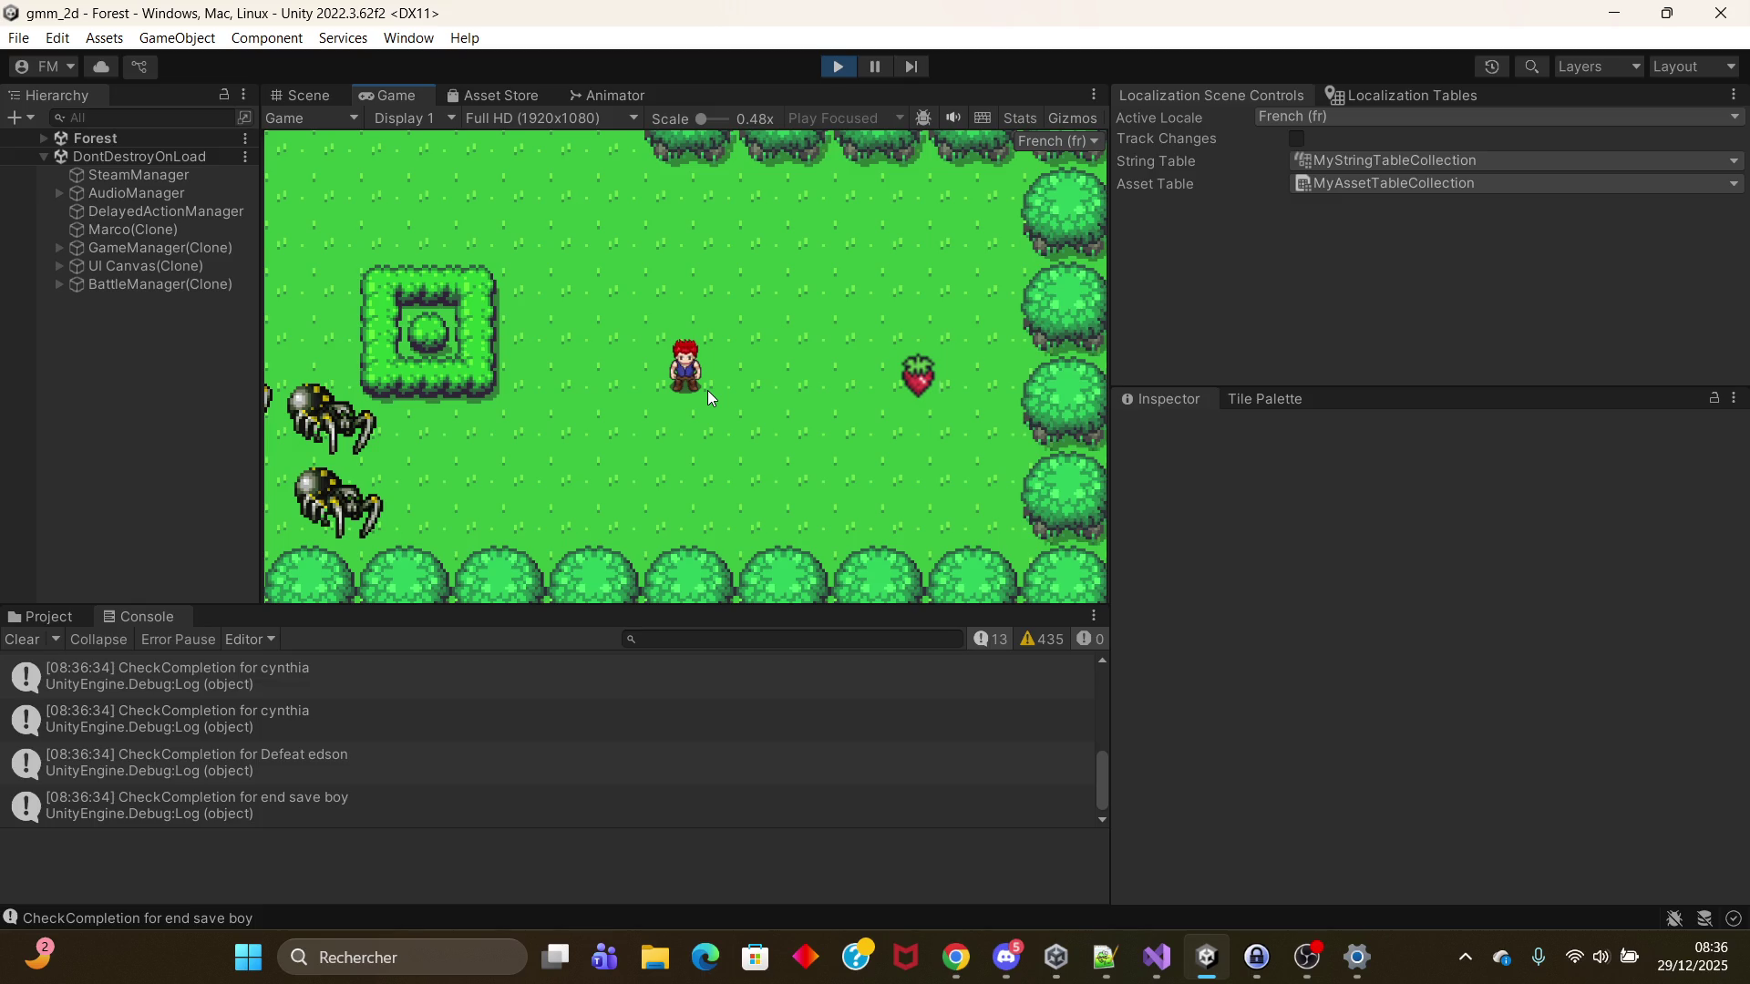
Step: Pick up the strawberry, walk left, and advance the 'Au secour !!!' dialogue into the spider battle
{"action": "key", "text": "Right"}
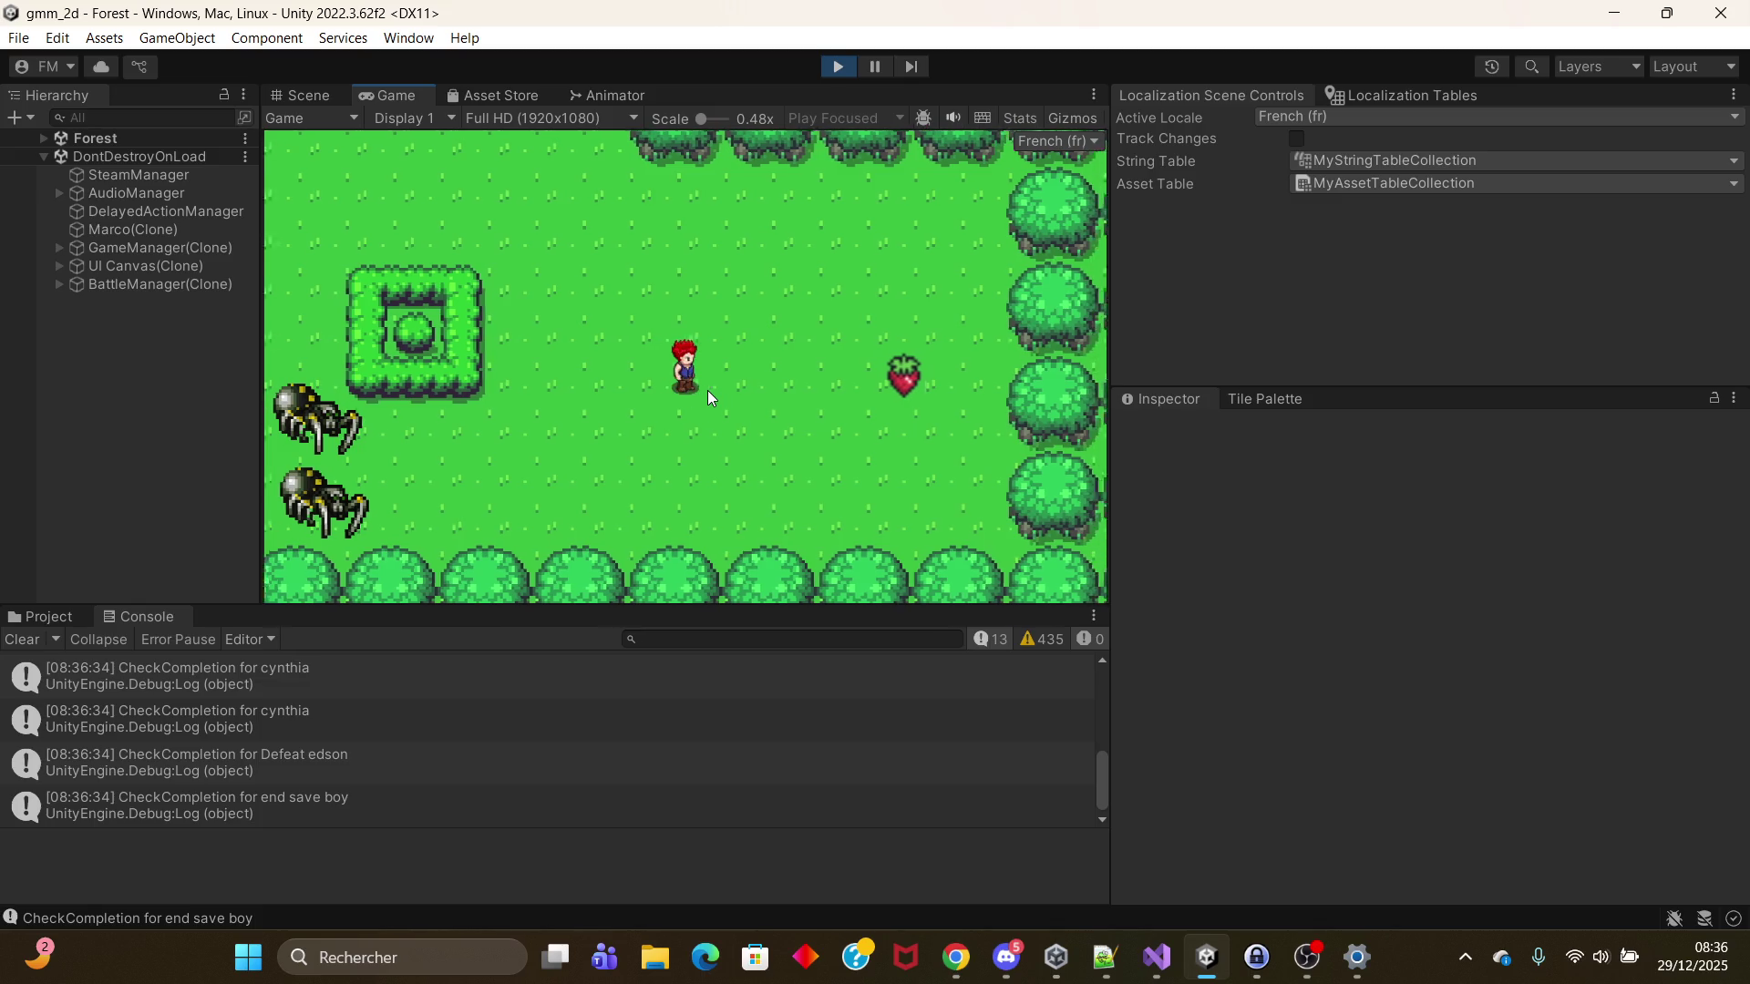
{"action": "key", "text": "space"}
{"action": "key", "text": "Left"}
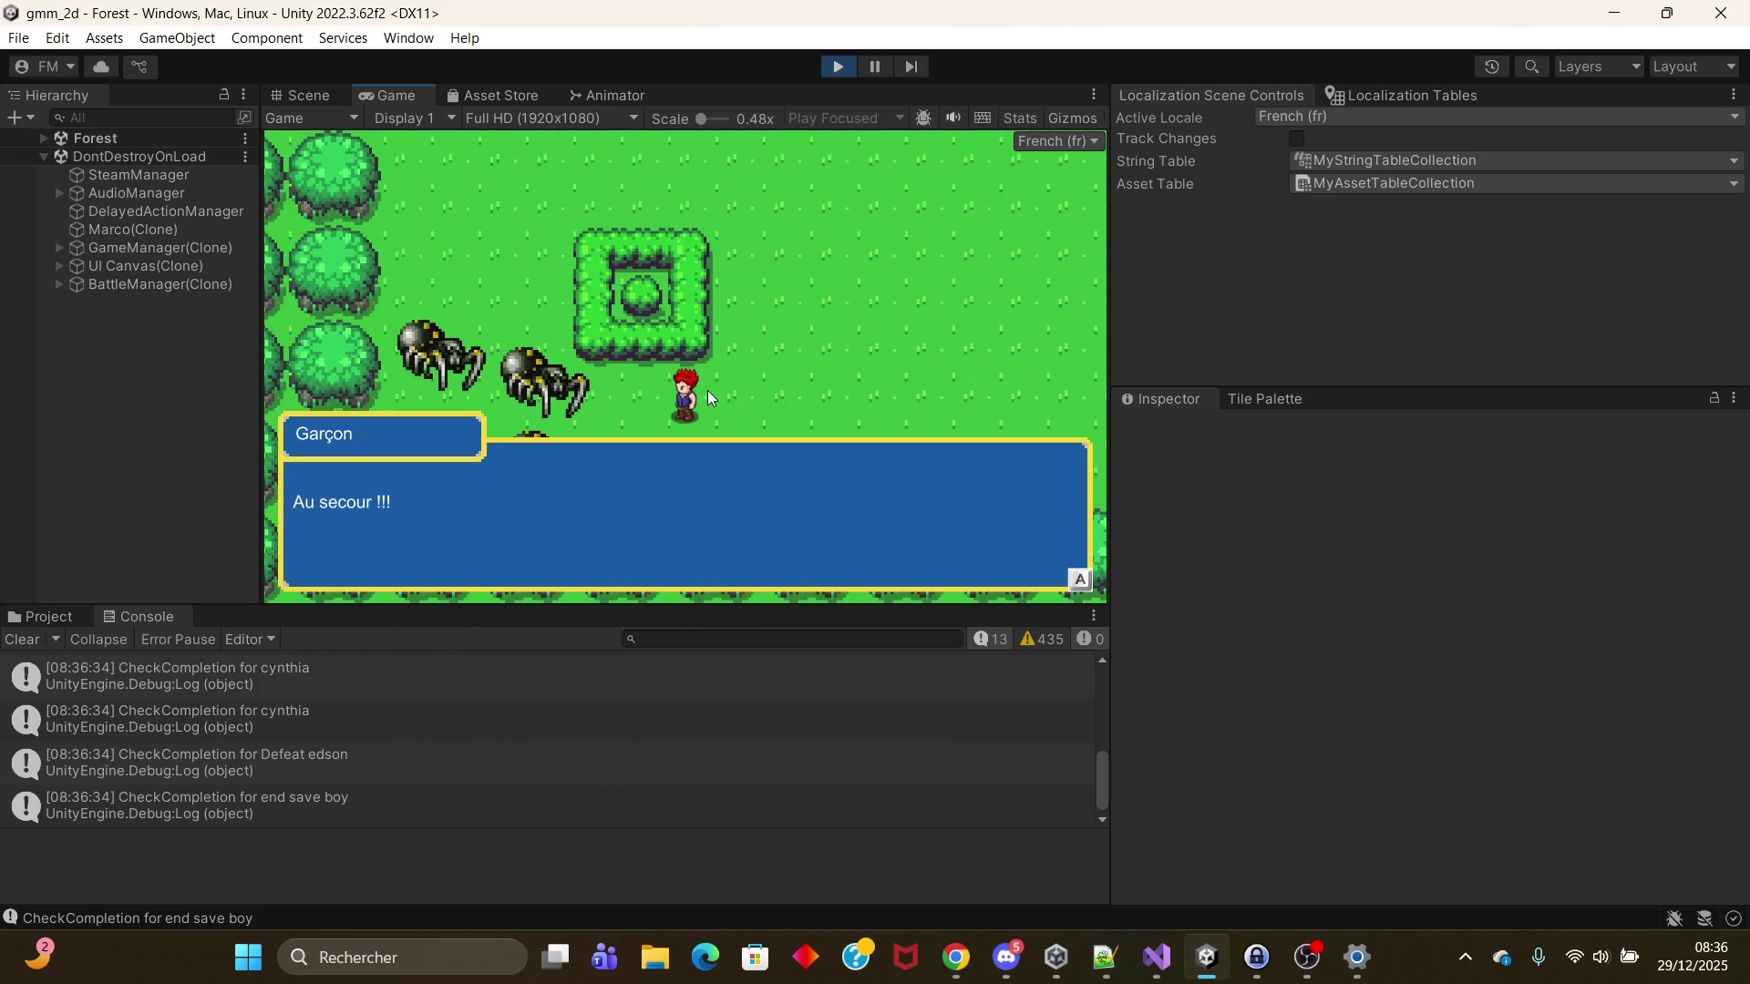
{"action": "key", "text": "space"}
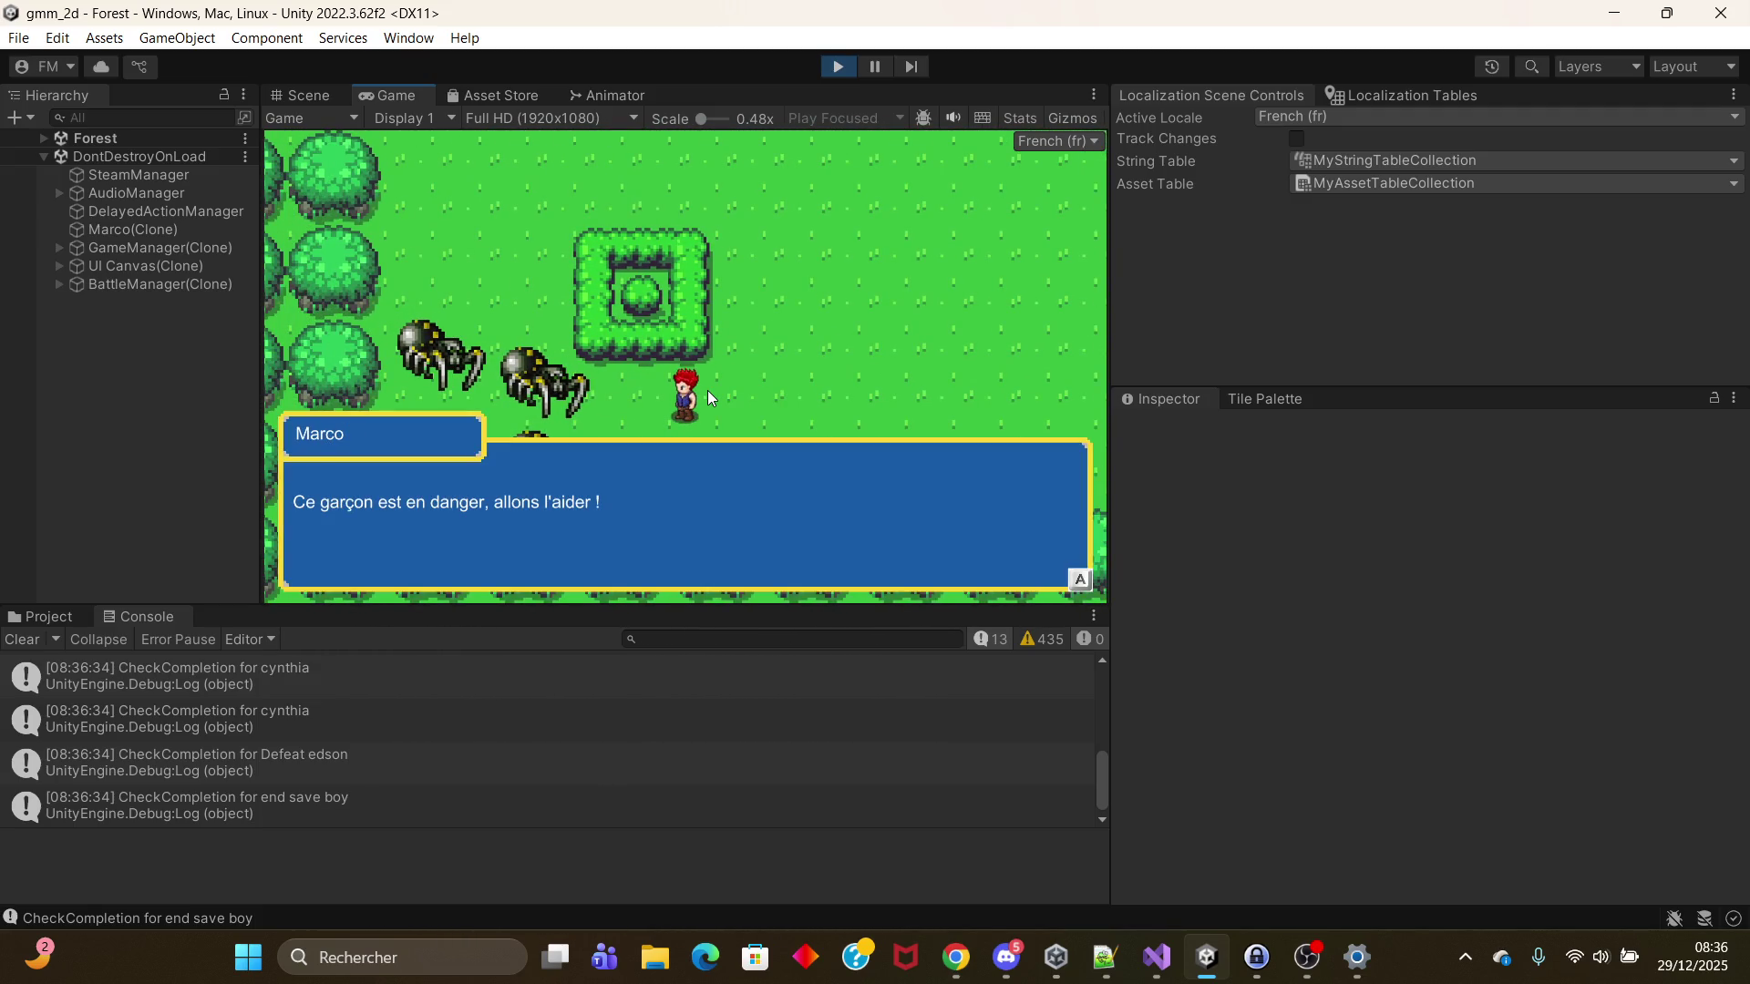
{"action": "key", "text": "space"}
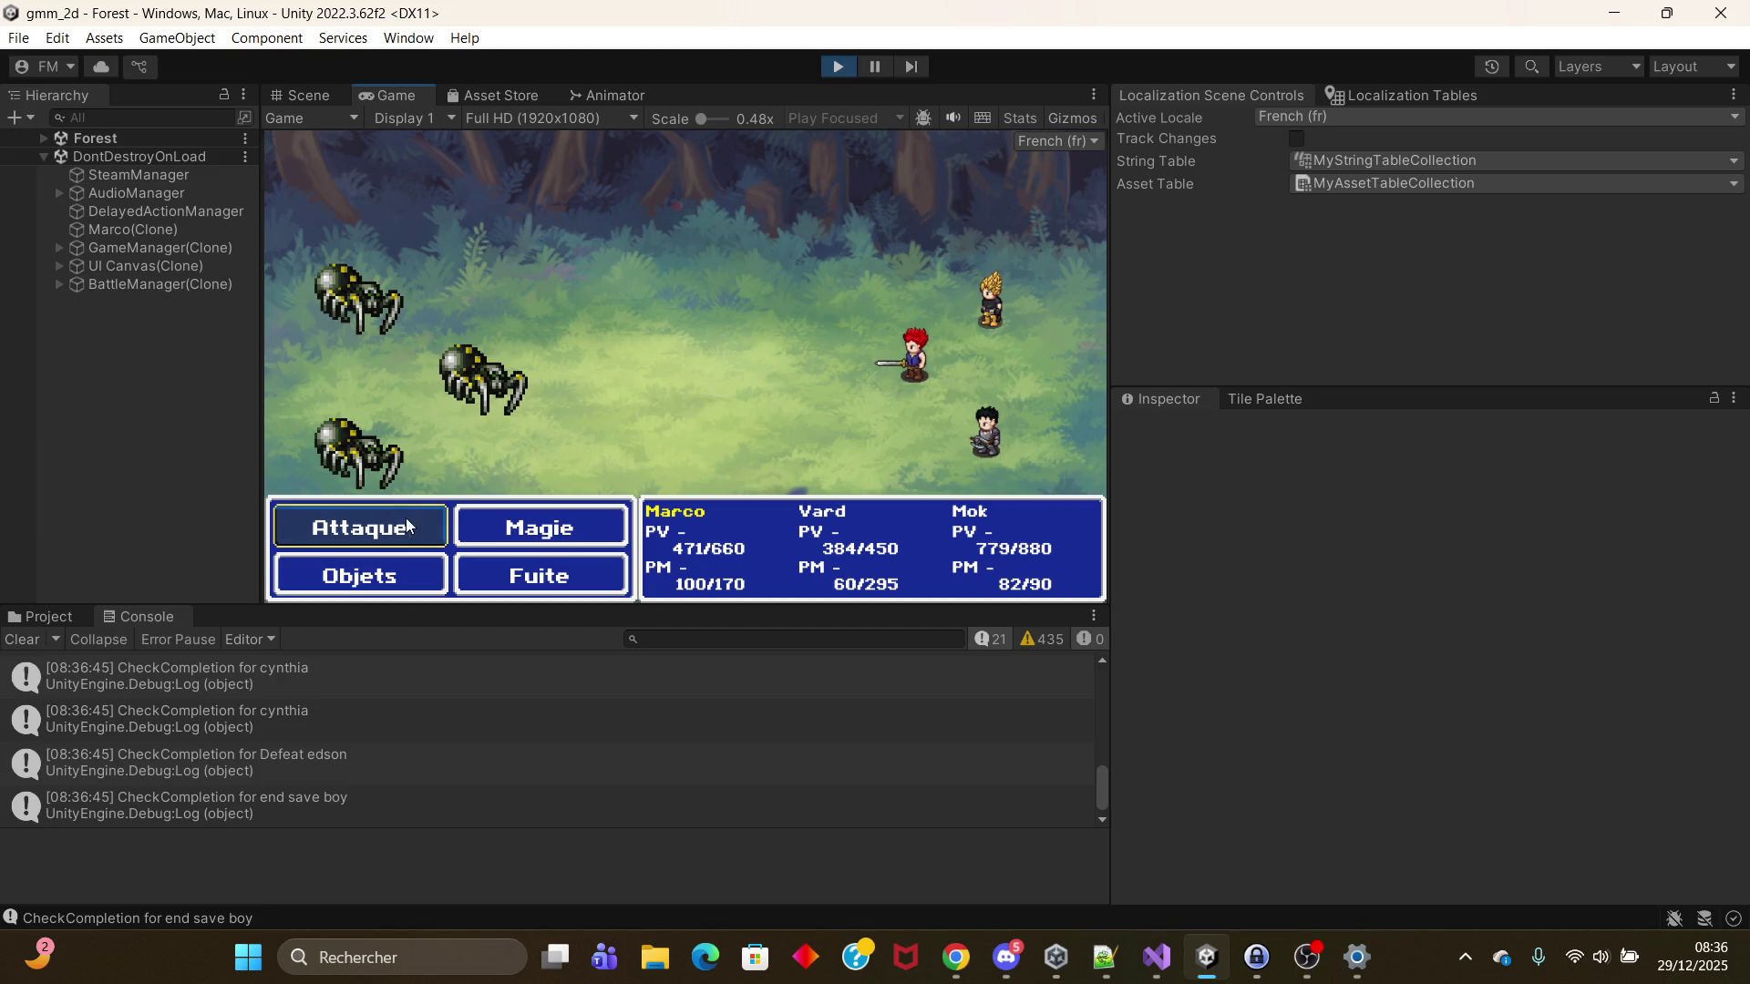
Step: First round: Marco uses Estocade sonique, Vard casts Feu +, Mok uses Coup puissant on spiders
{"action": "left_click", "coordinate": [498, 532]}
{"action": "left_click", "coordinate": [602, 383]}
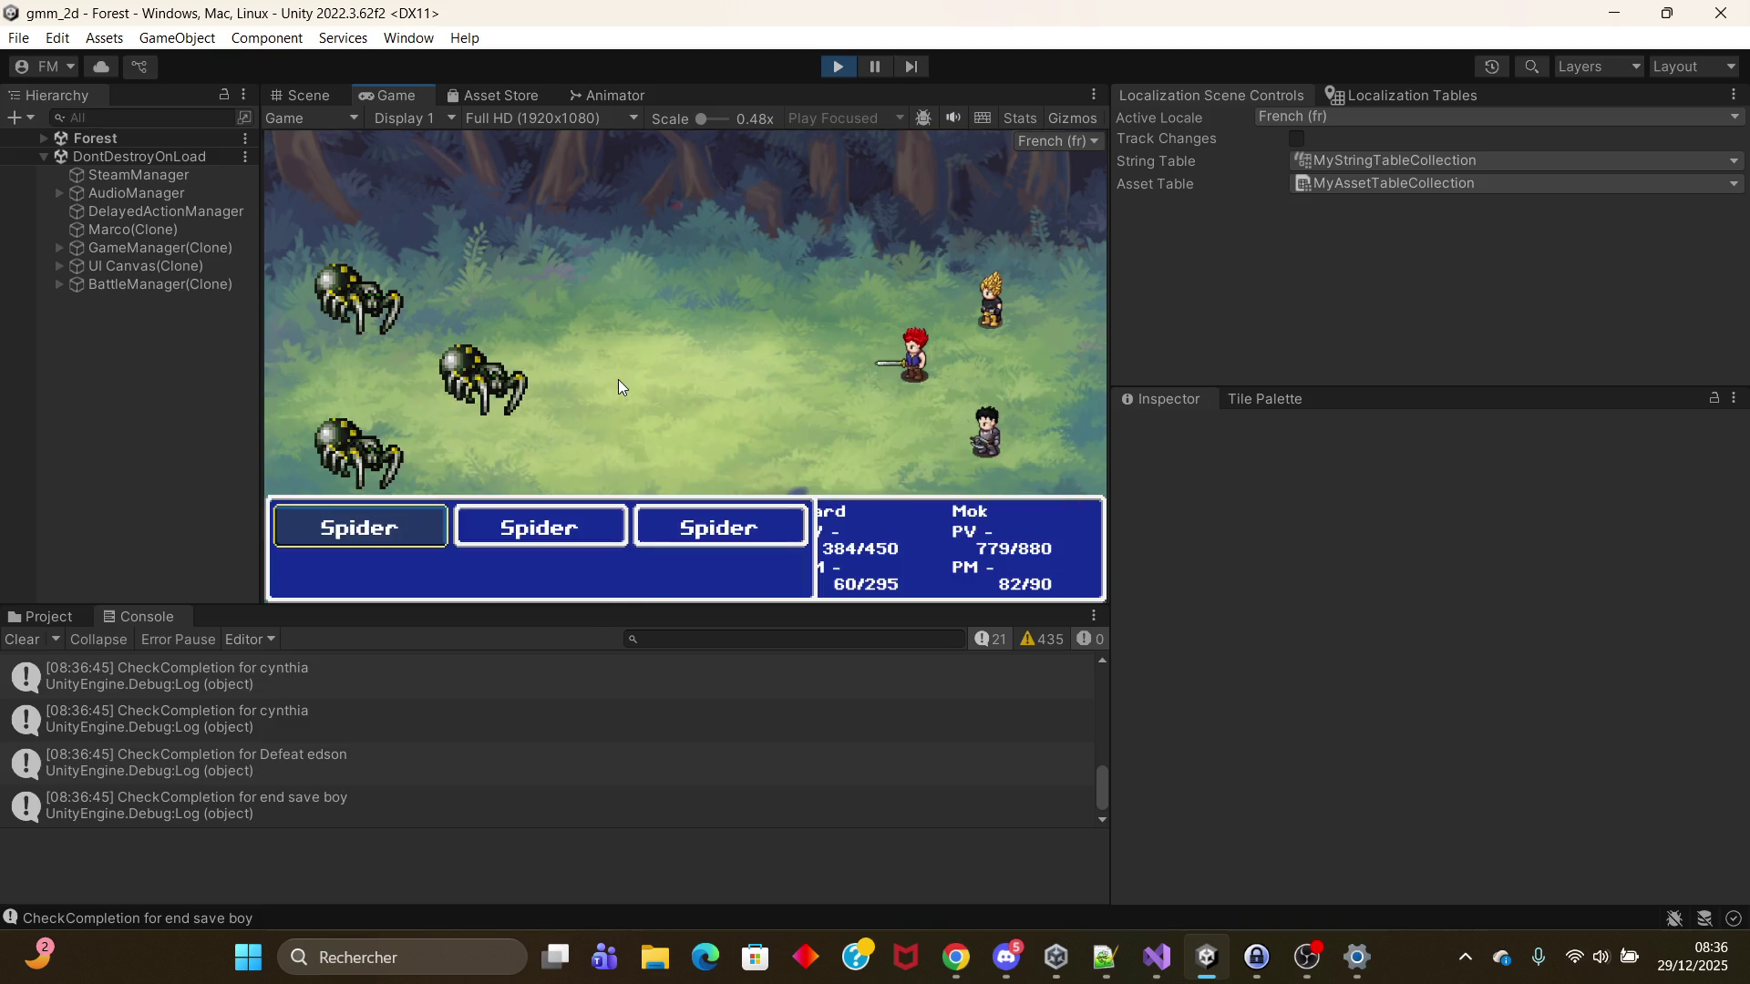
{"action": "left_click", "coordinate": [365, 525]}
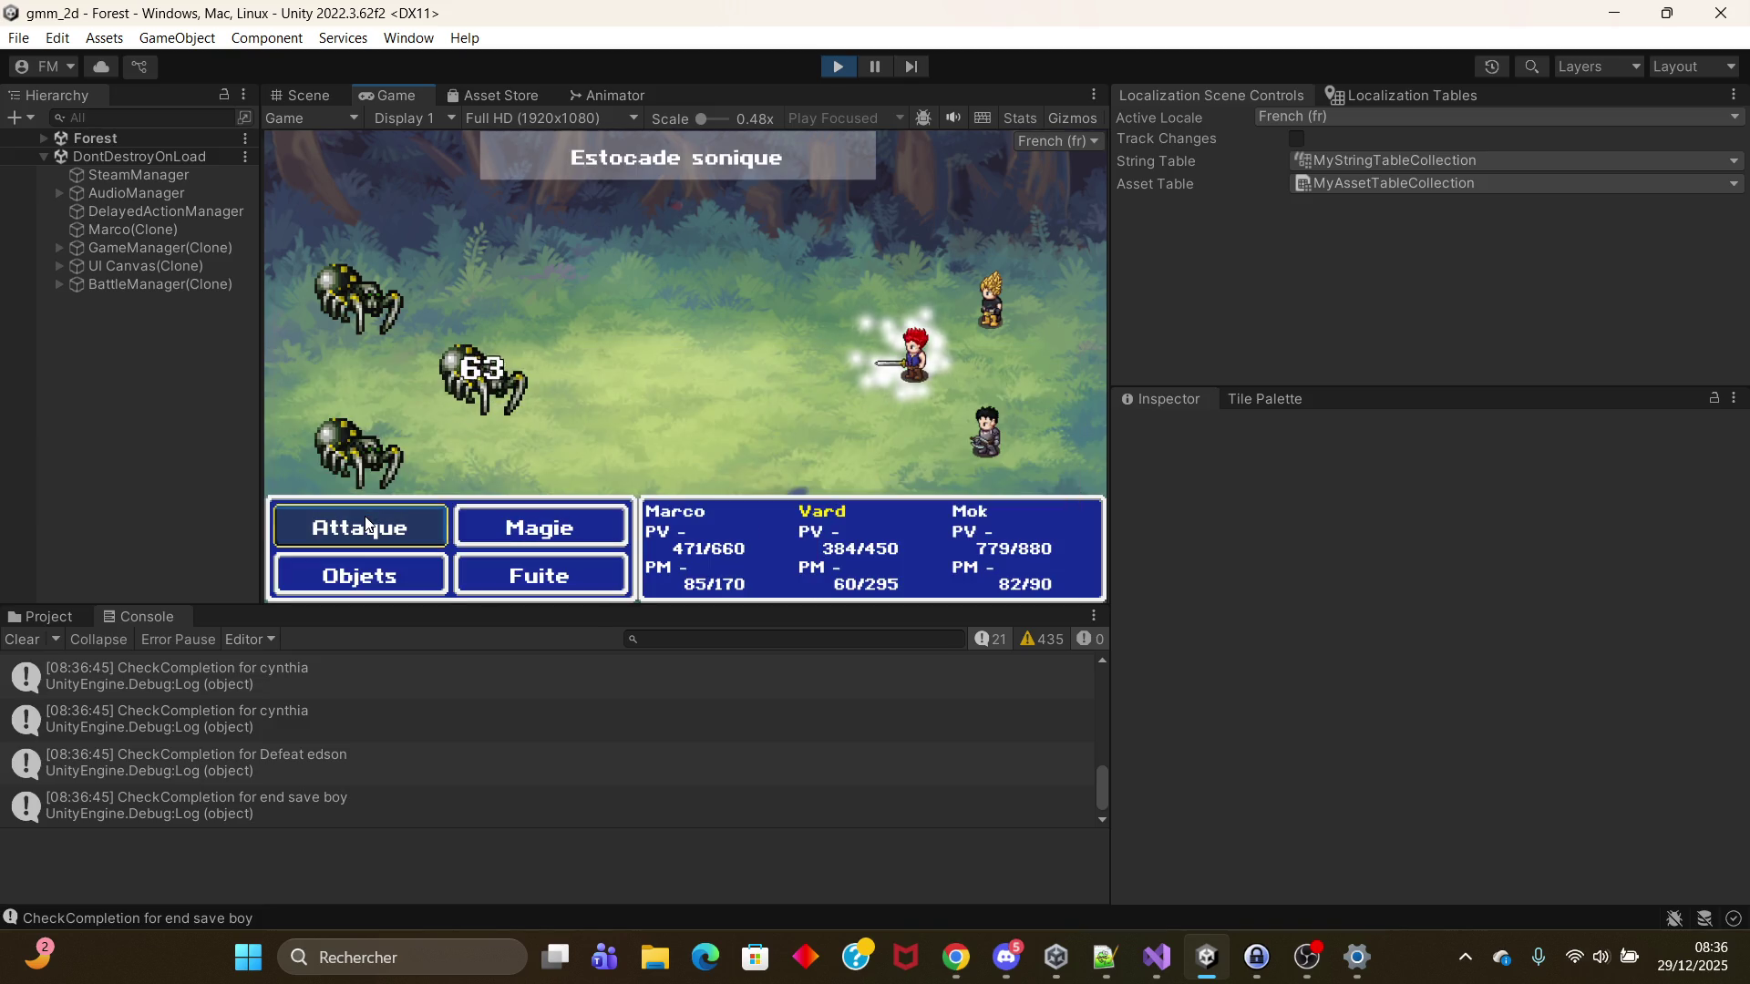
{"action": "left_click", "coordinate": [470, 519]}
{"action": "left_click", "coordinate": [426, 429]}
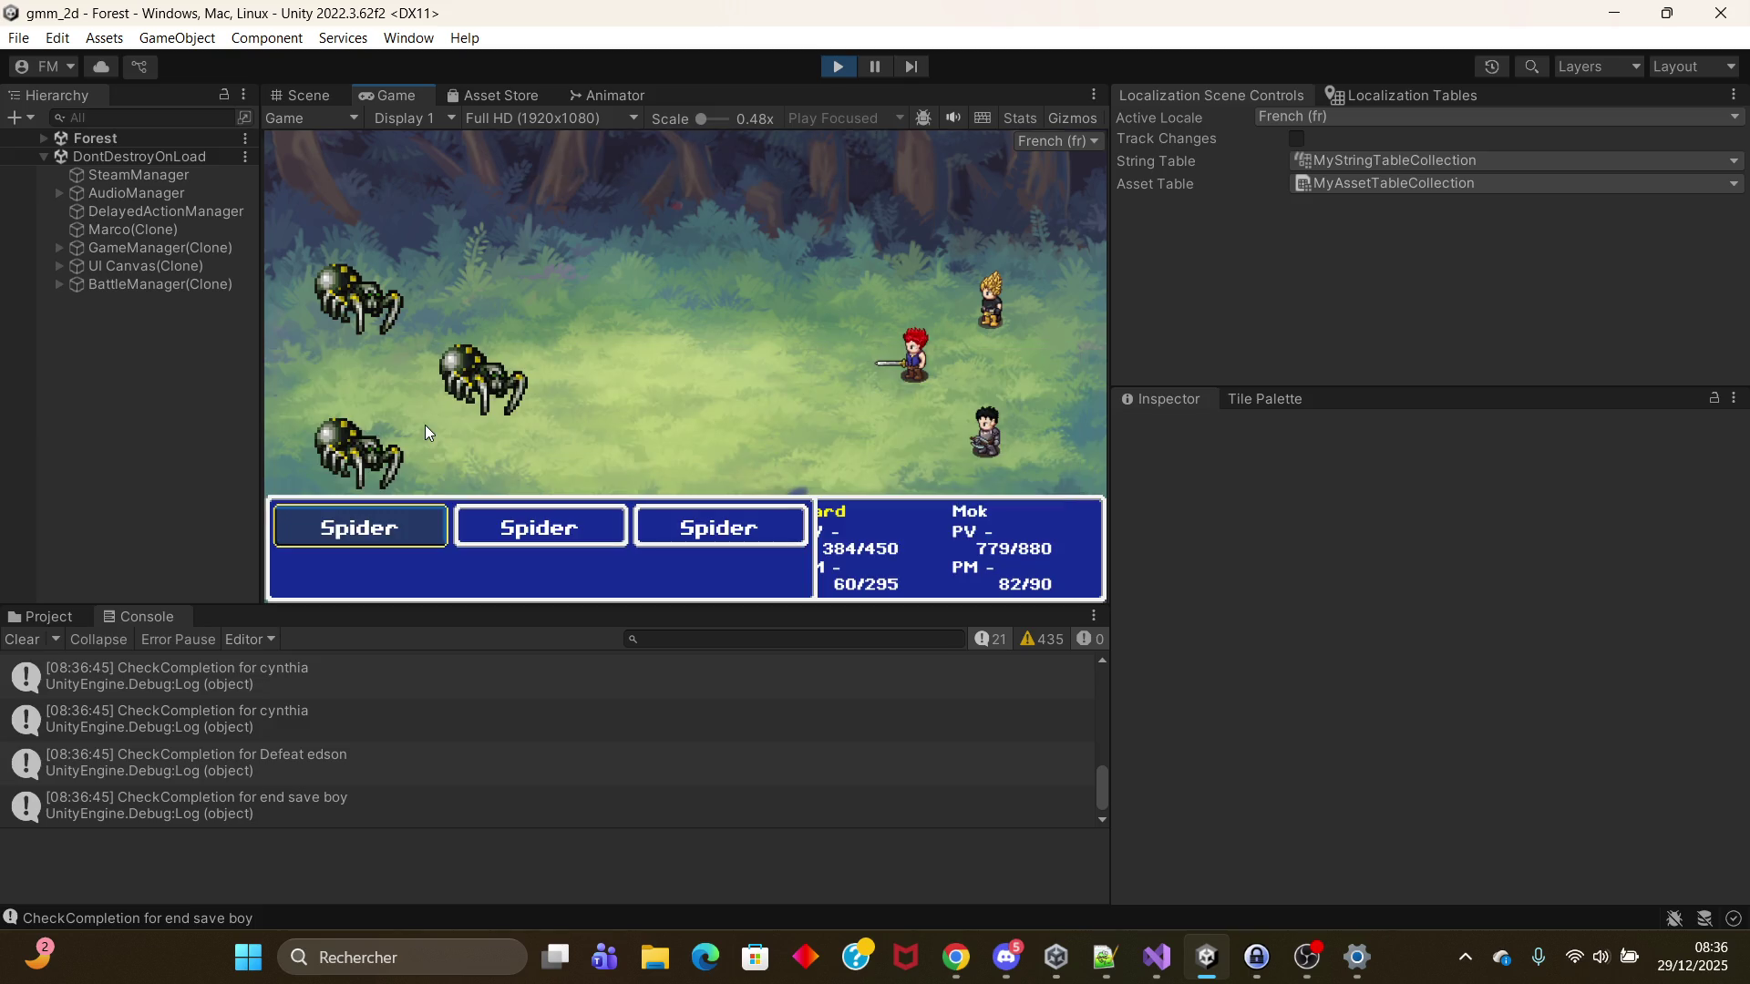
{"action": "left_click", "coordinate": [383, 539]}
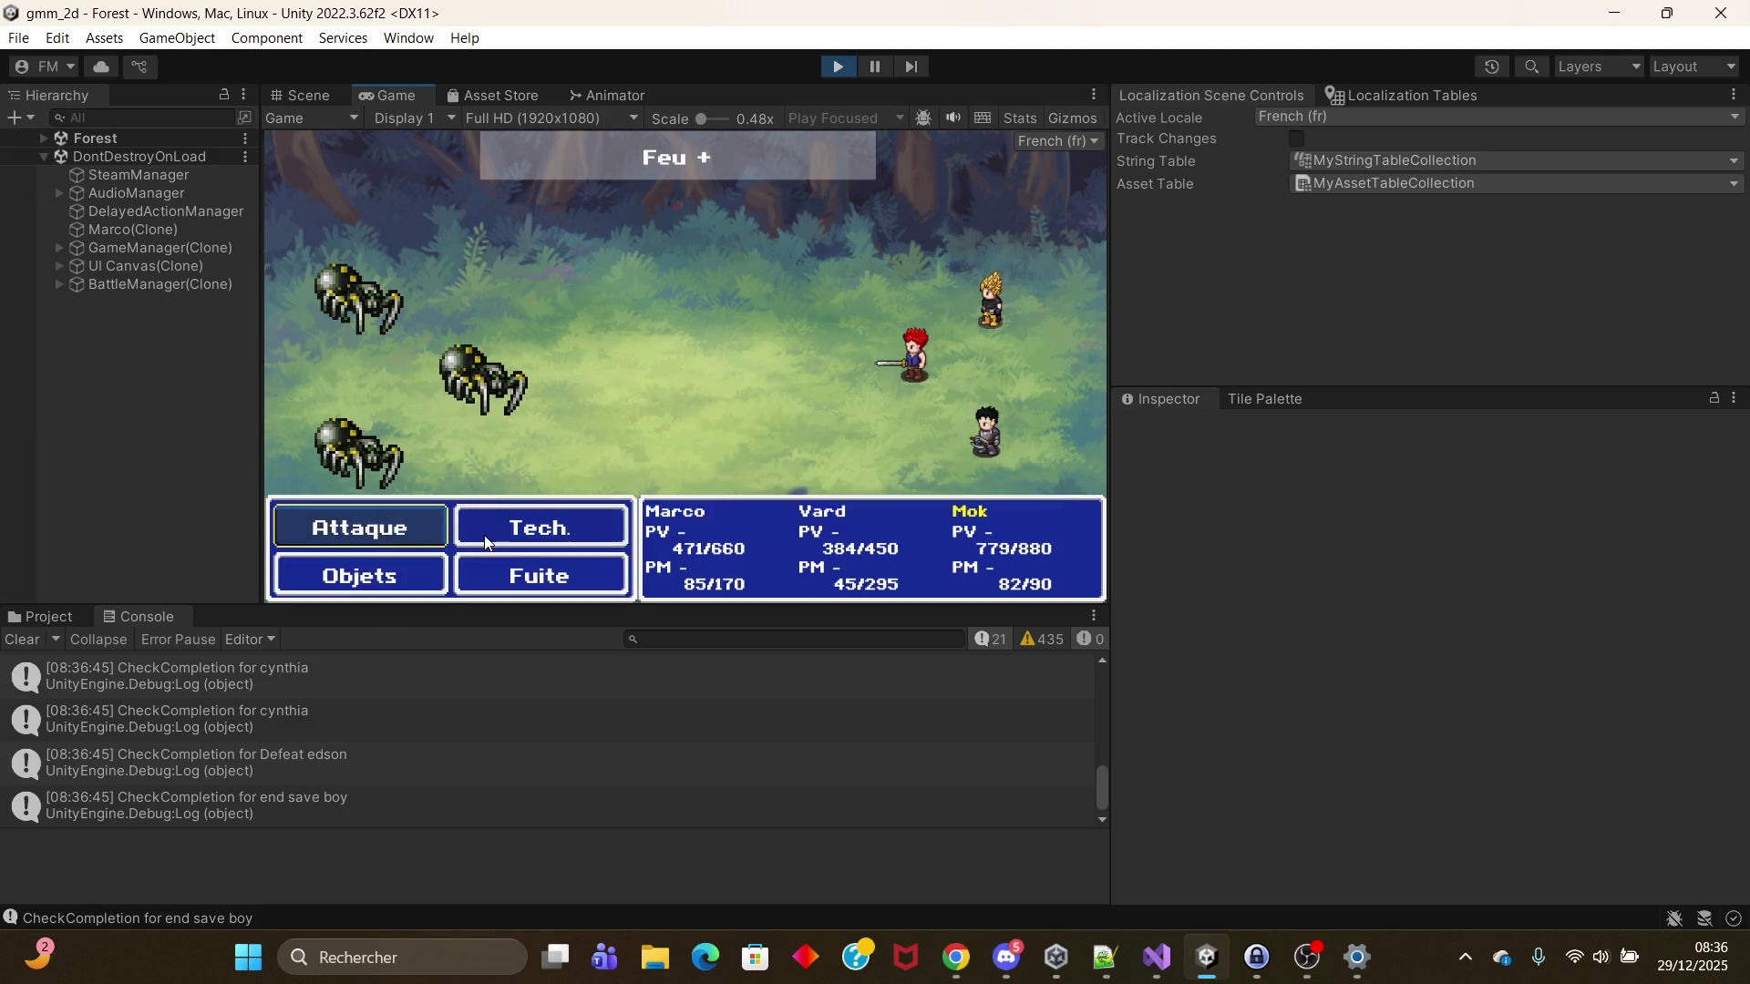
{"action": "left_click", "coordinate": [485, 542]}
{"action": "left_click", "coordinate": [463, 376]}
{"action": "left_click", "coordinate": [394, 518]}
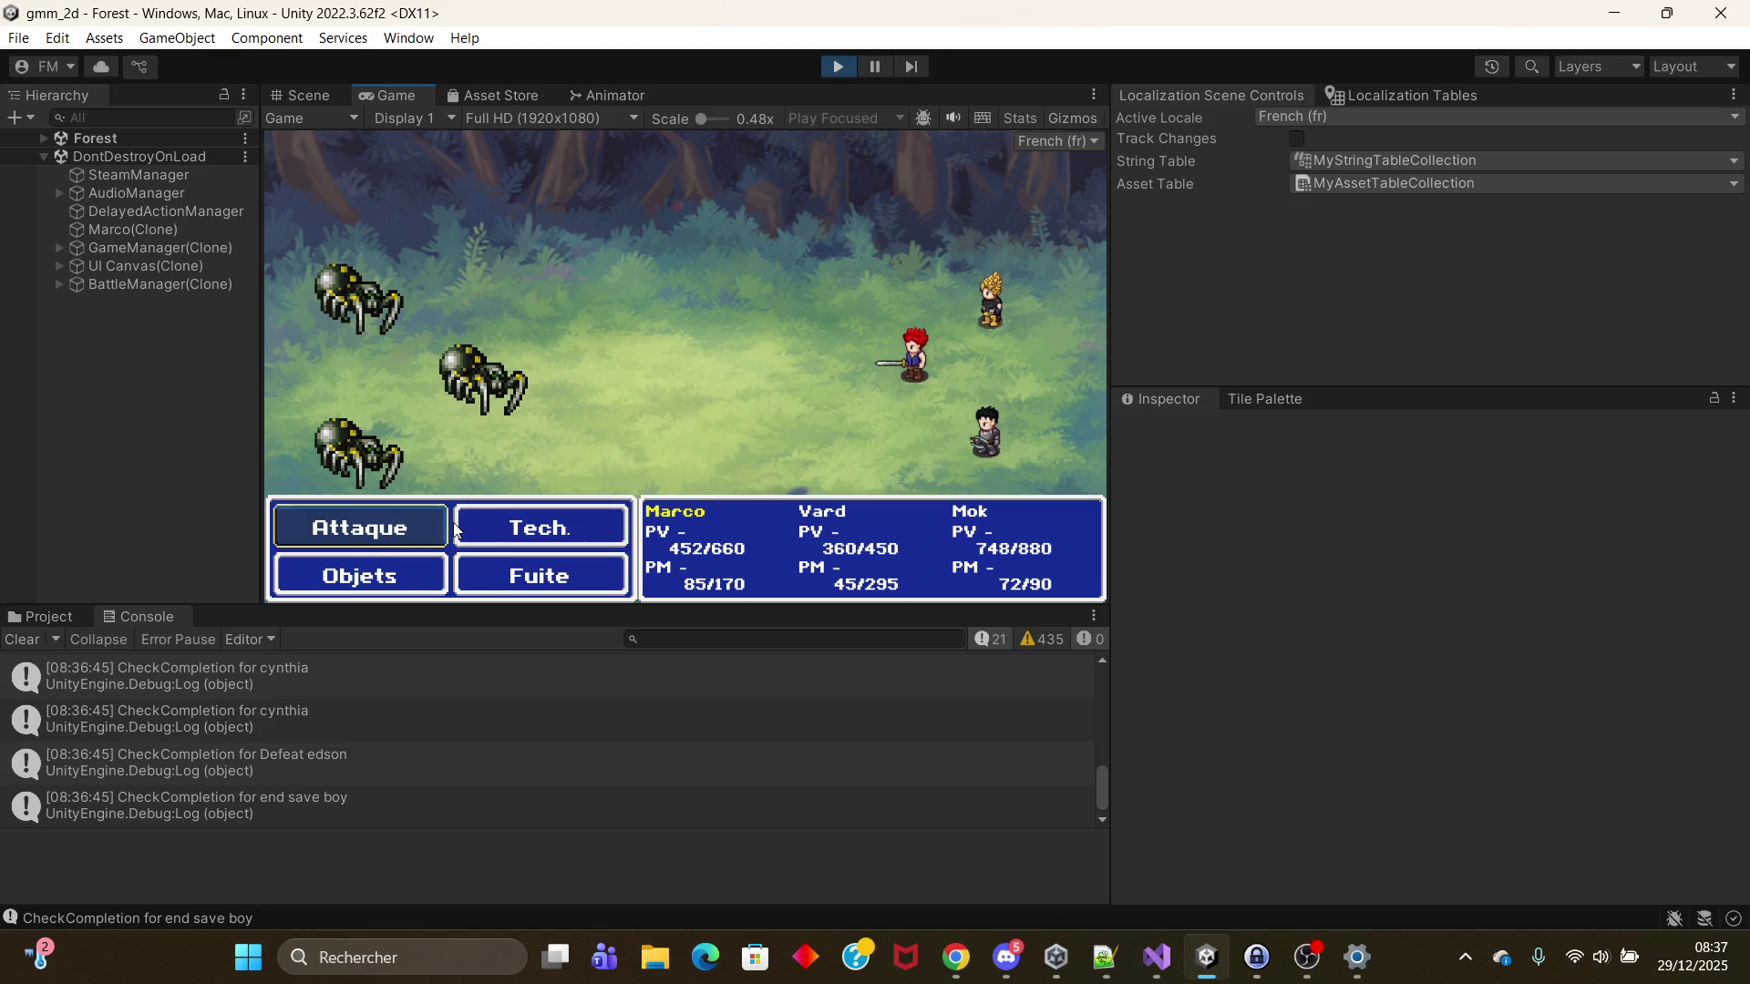
Step: Marco basic-attacks a spider; Vard's Feu + and Mok's Coup puissant hit the first spider
{"action": "left_click", "coordinate": [380, 530]}
{"action": "left_click", "coordinate": [380, 531]}
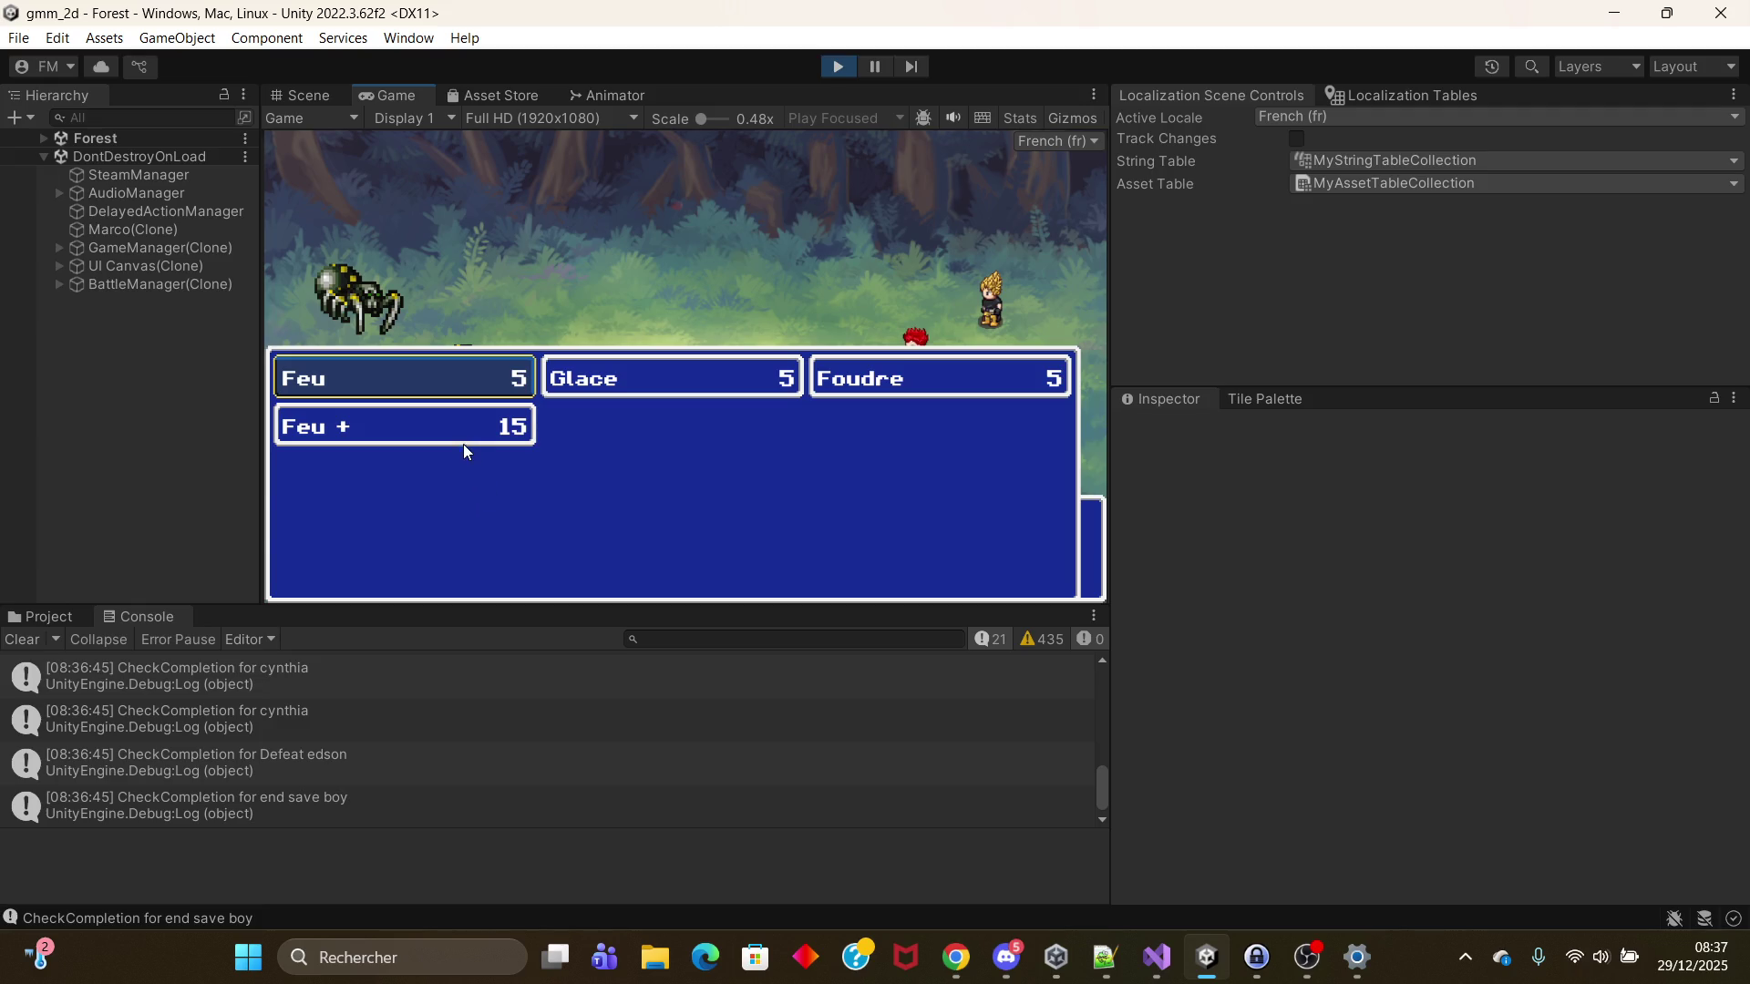
{"action": "left_click", "coordinate": [463, 444]}
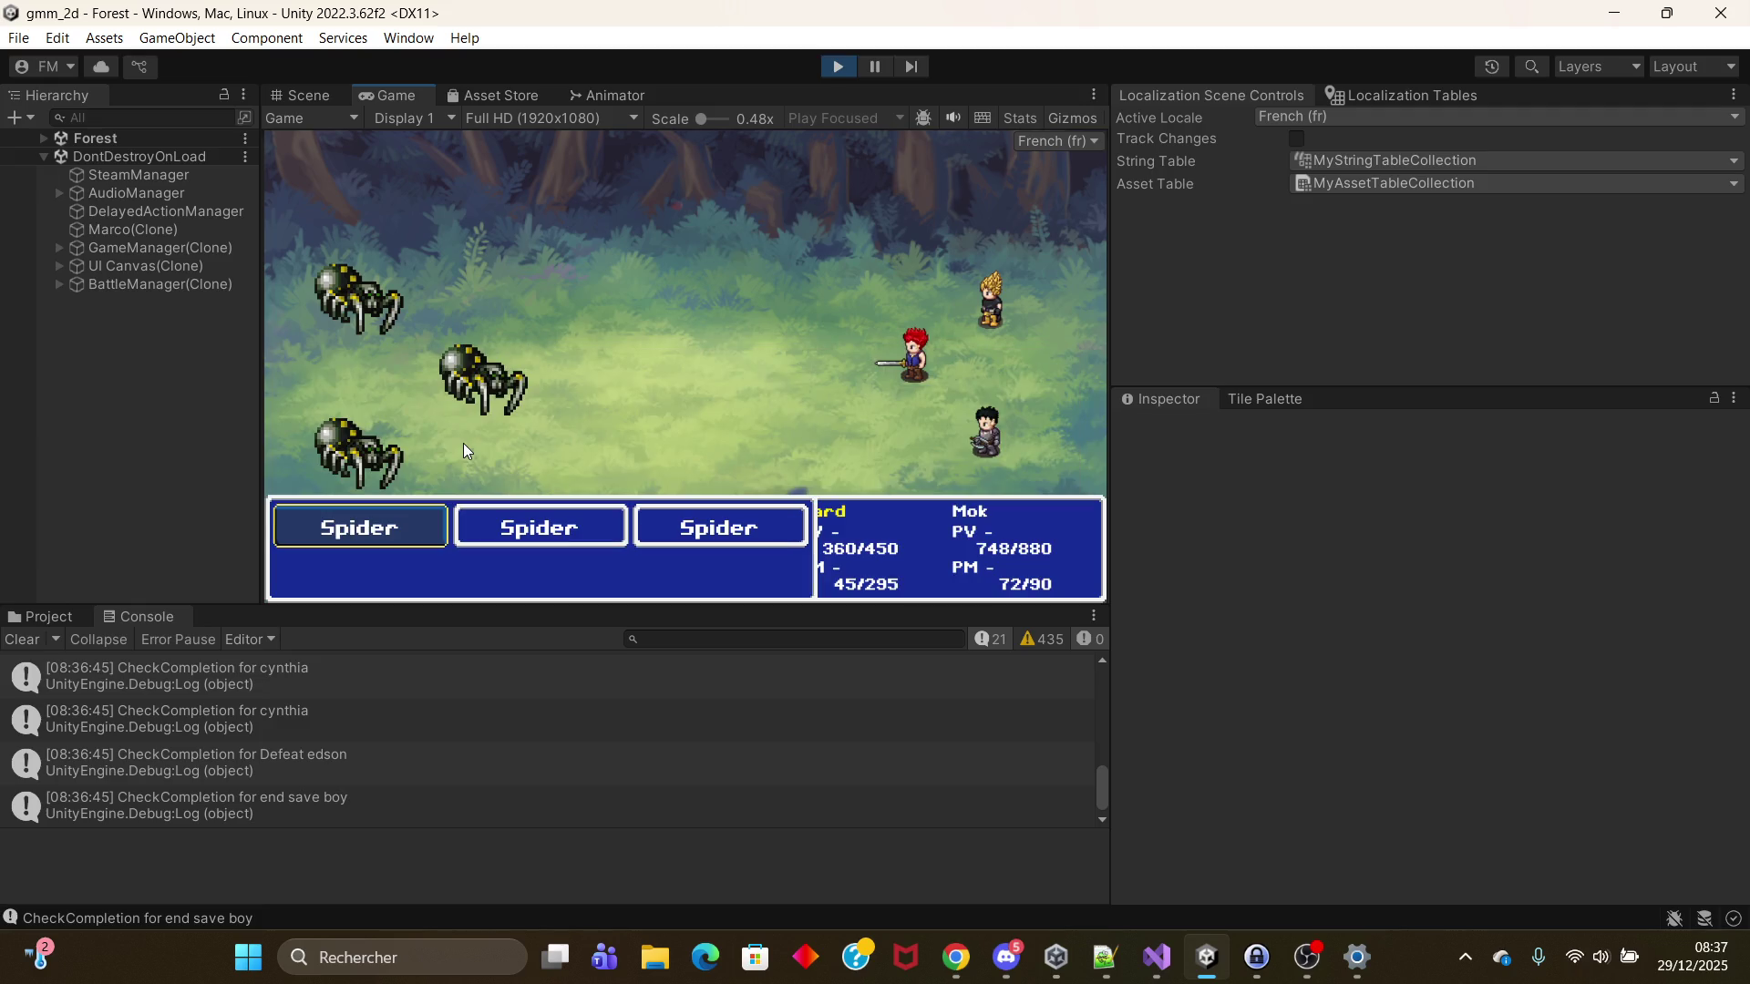
{"action": "left_click", "coordinate": [374, 532]}
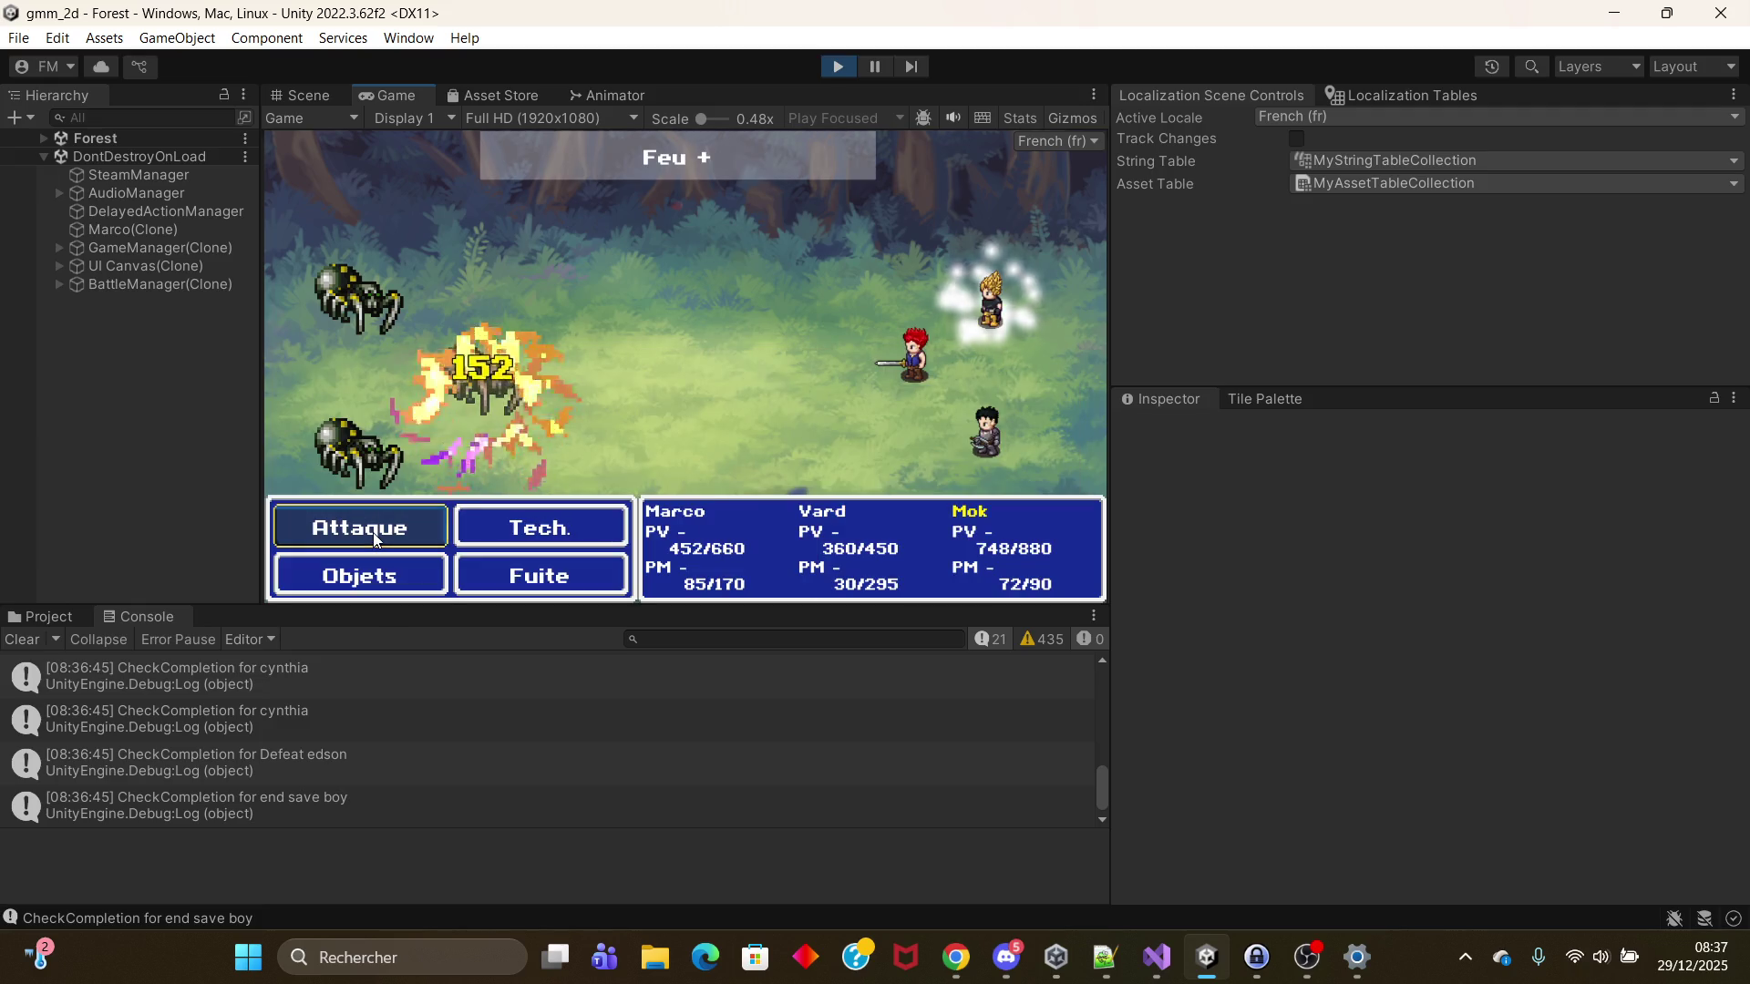
{"action": "left_click", "coordinate": [496, 544]}
{"action": "left_click", "coordinate": [488, 387]}
{"action": "left_click", "coordinate": [419, 539]}
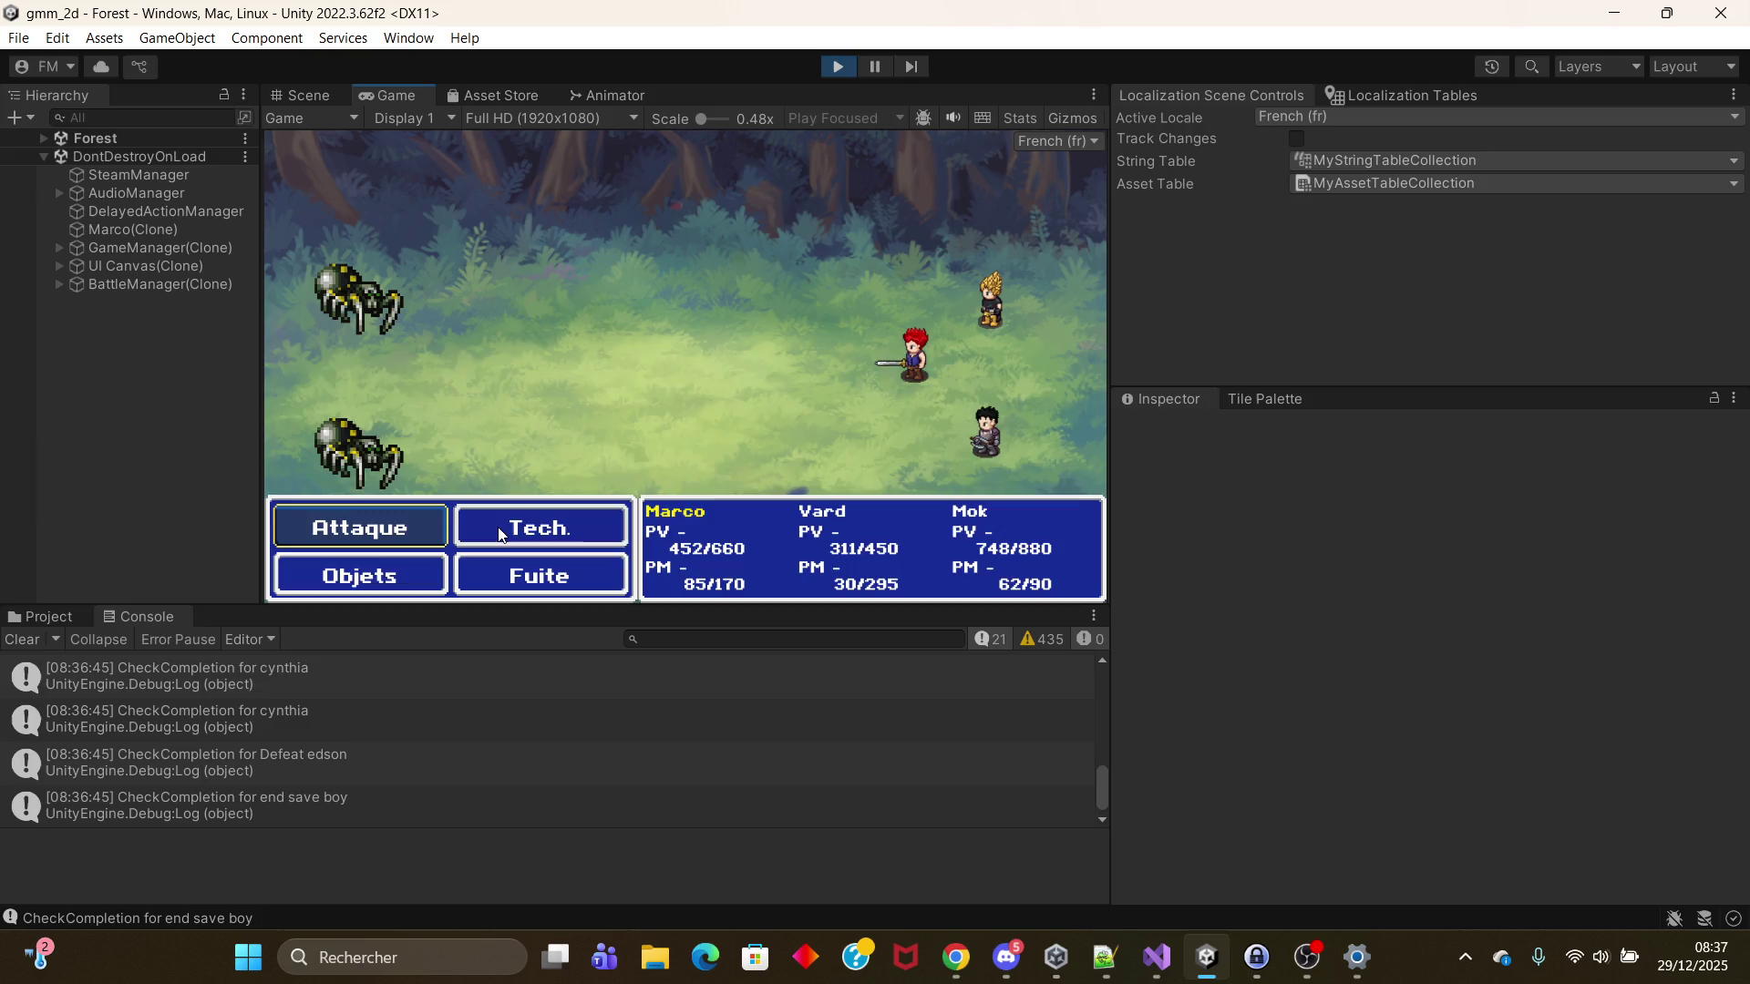
Step: Next round: Estocade sonique from Marco, Feu + from Vard, Coup puissant from Mok
{"action": "left_click", "coordinate": [499, 535]}
{"action": "left_click", "coordinate": [621, 385]}
{"action": "left_click", "coordinate": [410, 517]}
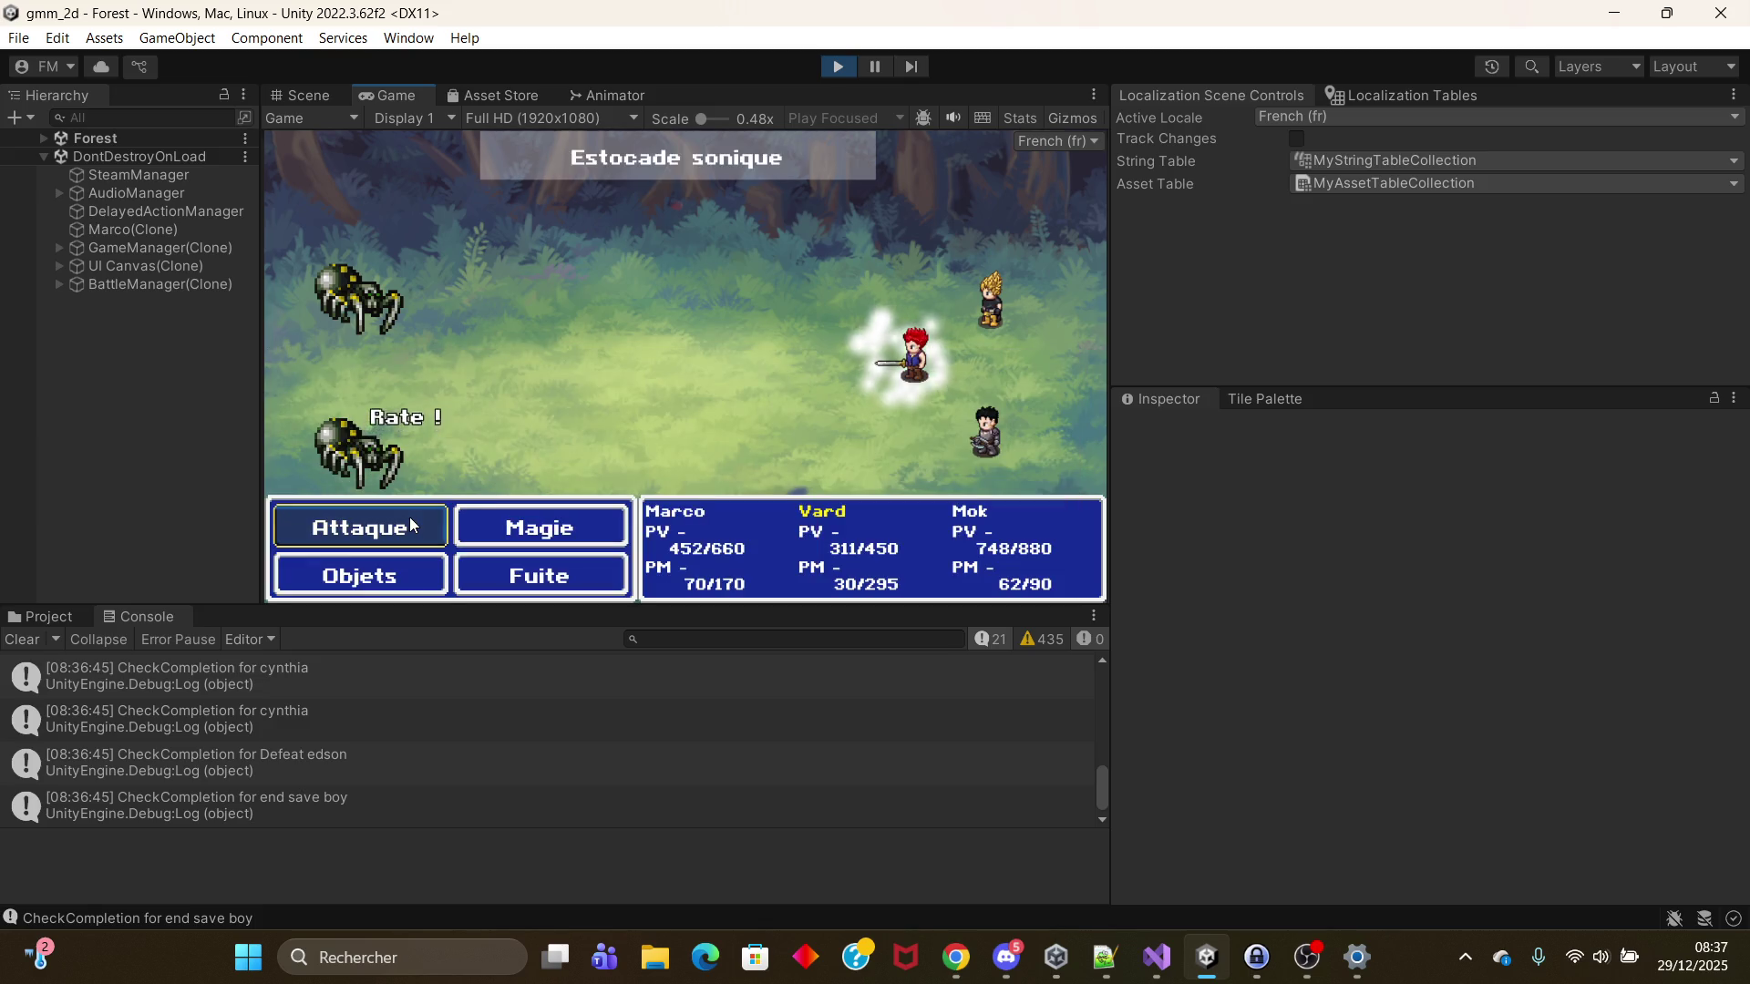
{"action": "left_click", "coordinate": [470, 526]}
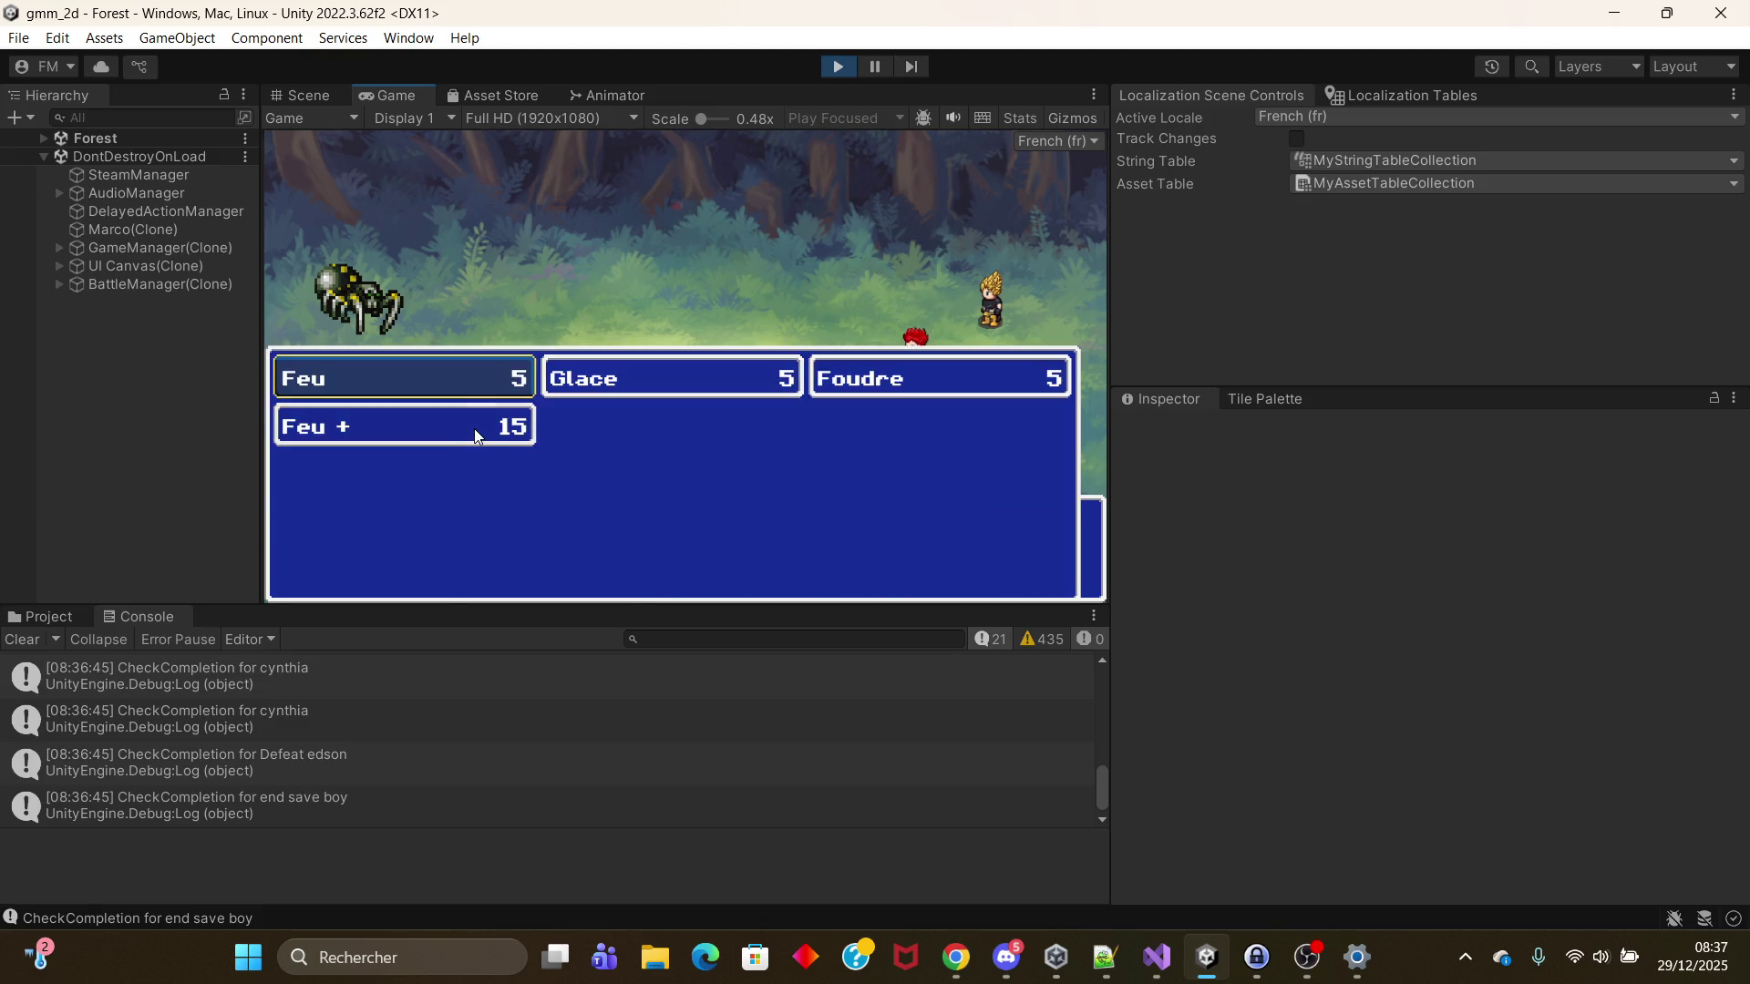
{"action": "left_click", "coordinate": [465, 430]}
{"action": "left_click", "coordinate": [366, 543]}
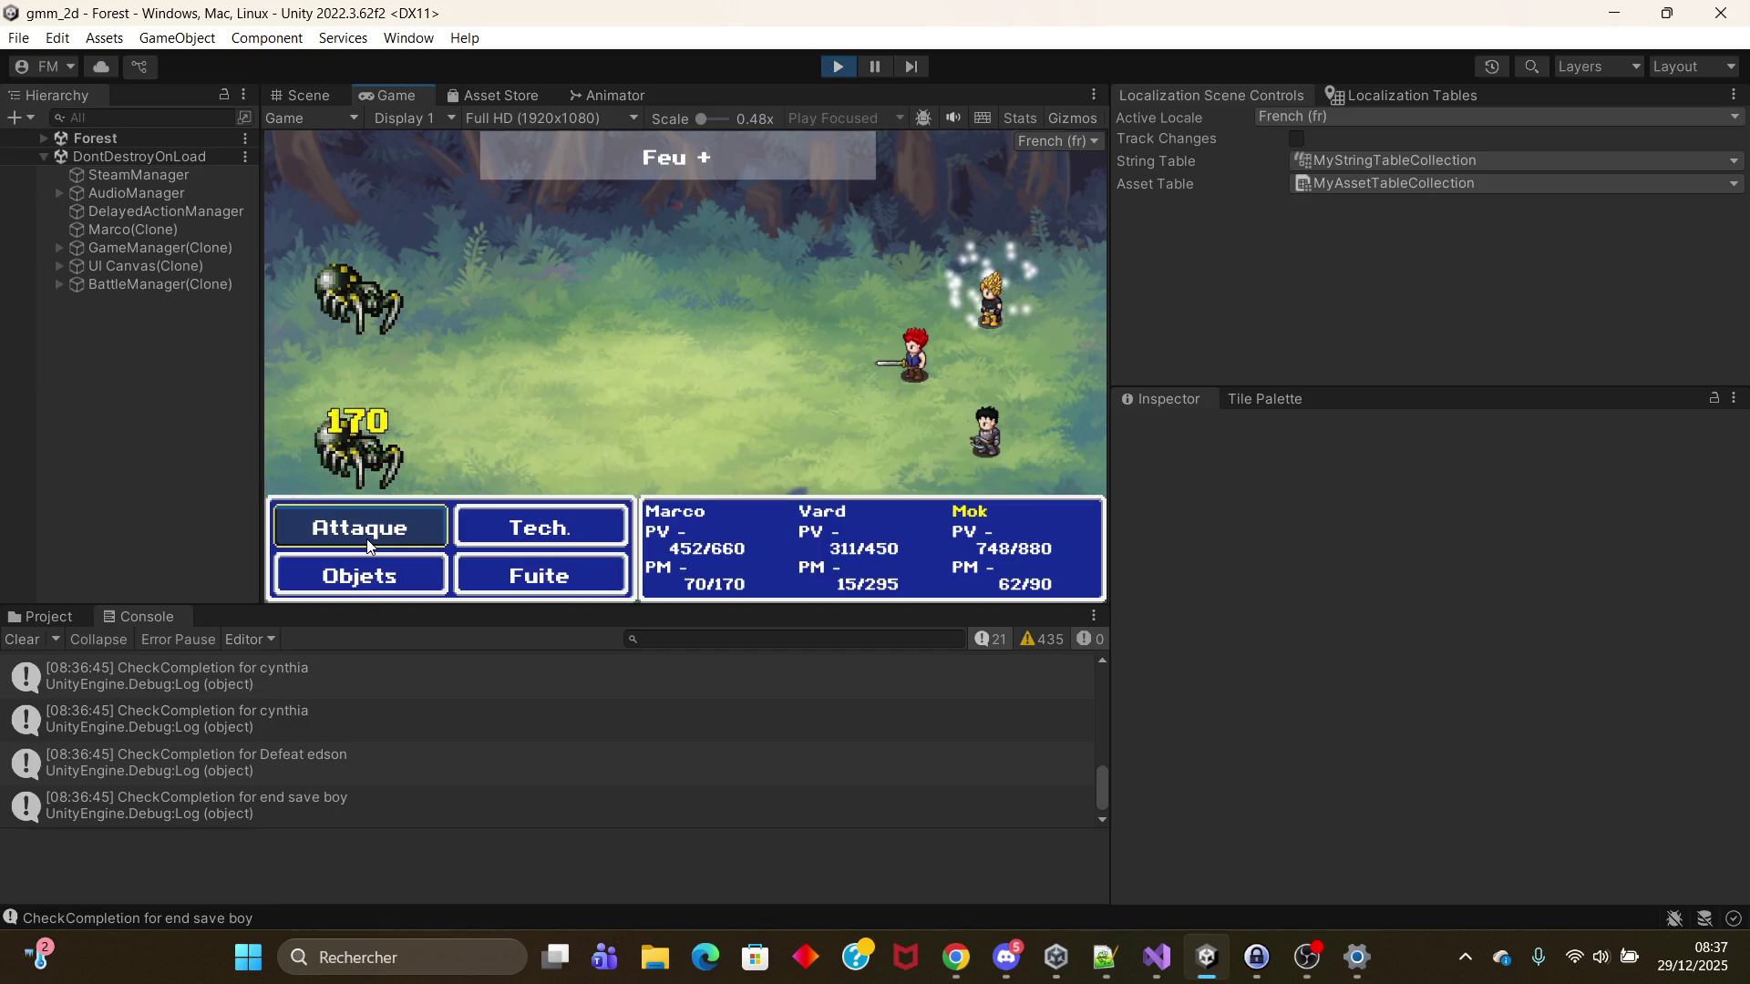
{"action": "left_click", "coordinate": [511, 529]}
{"action": "left_click", "coordinate": [515, 381]}
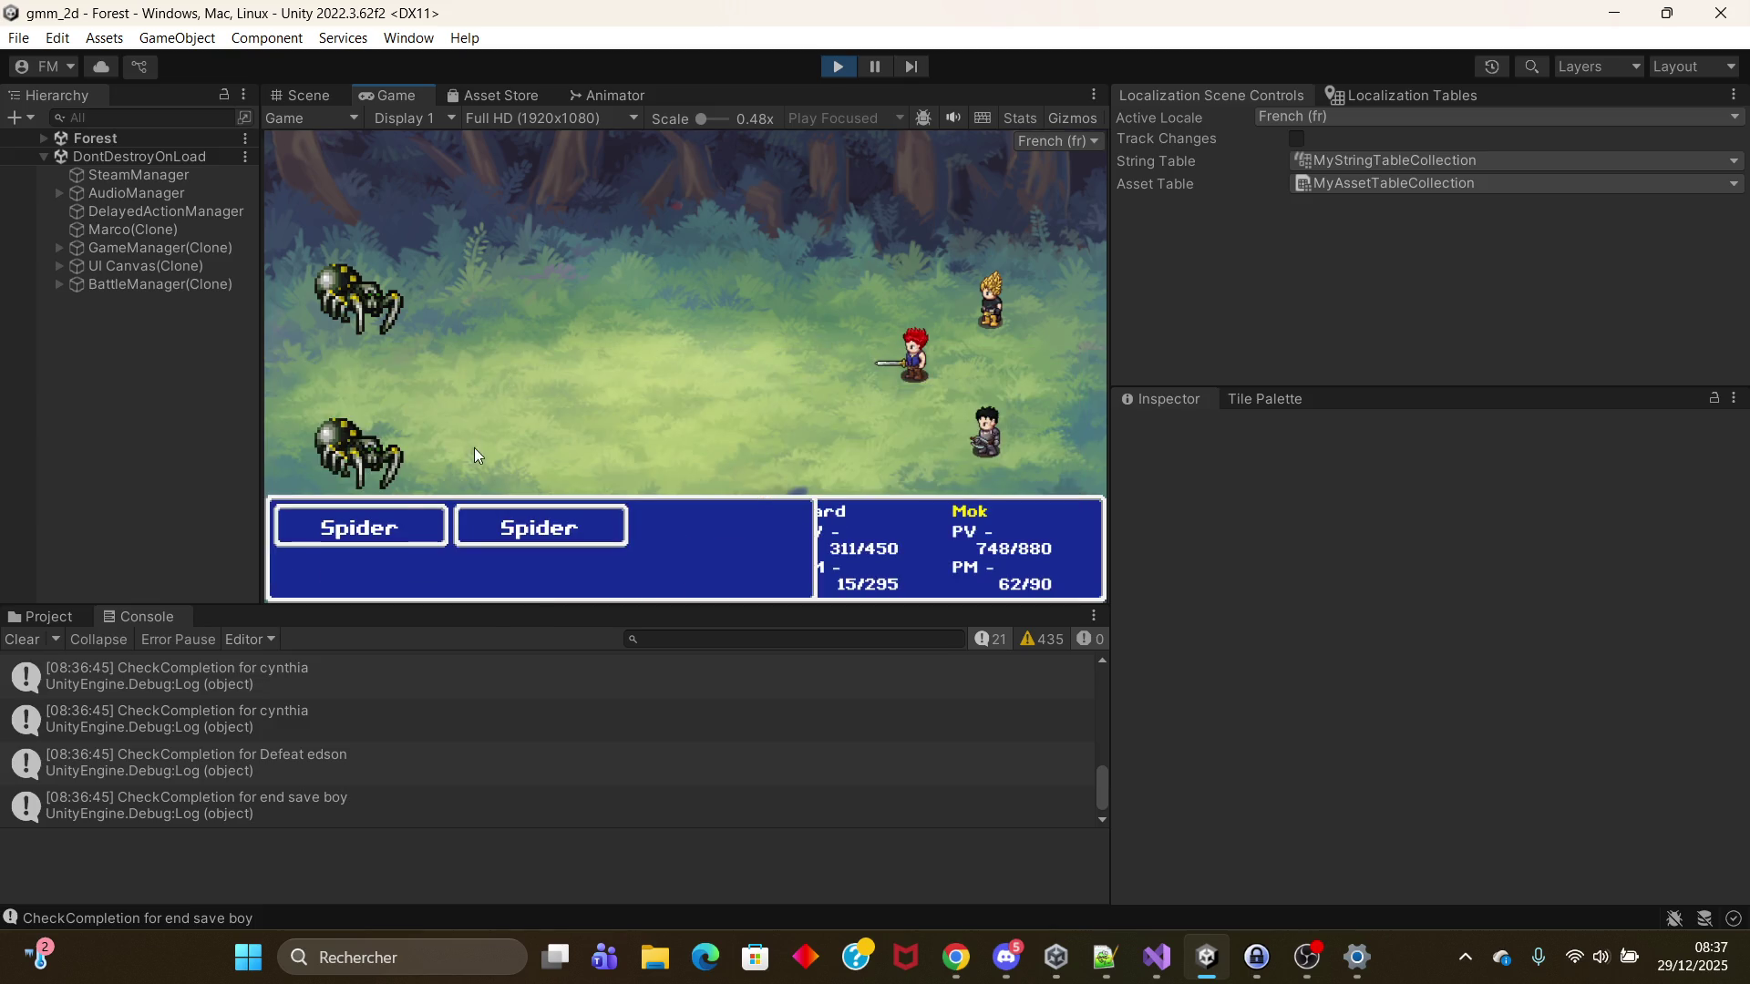
{"action": "left_click", "coordinate": [399, 527]}
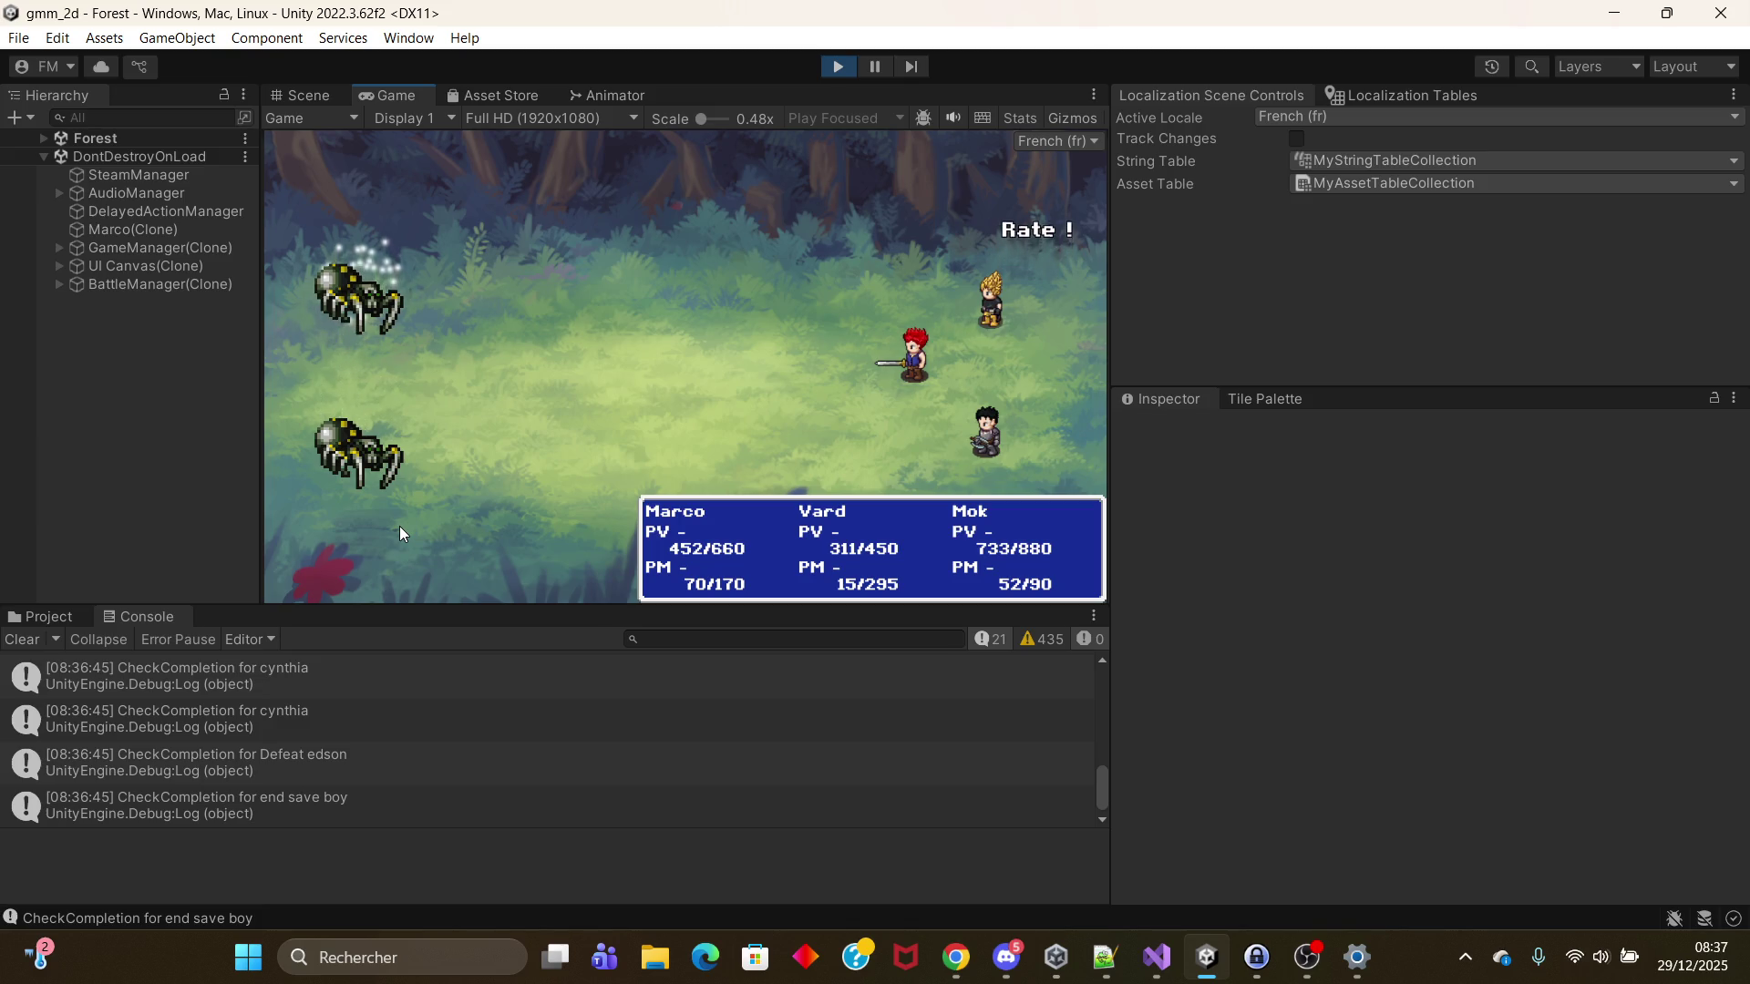
Step: Repeat Estocade sonique and Coup puissant, with Vard's Feu + aimed at the top spider
{"action": "left_click", "coordinate": [494, 528]}
{"action": "left_click", "coordinate": [657, 376]}
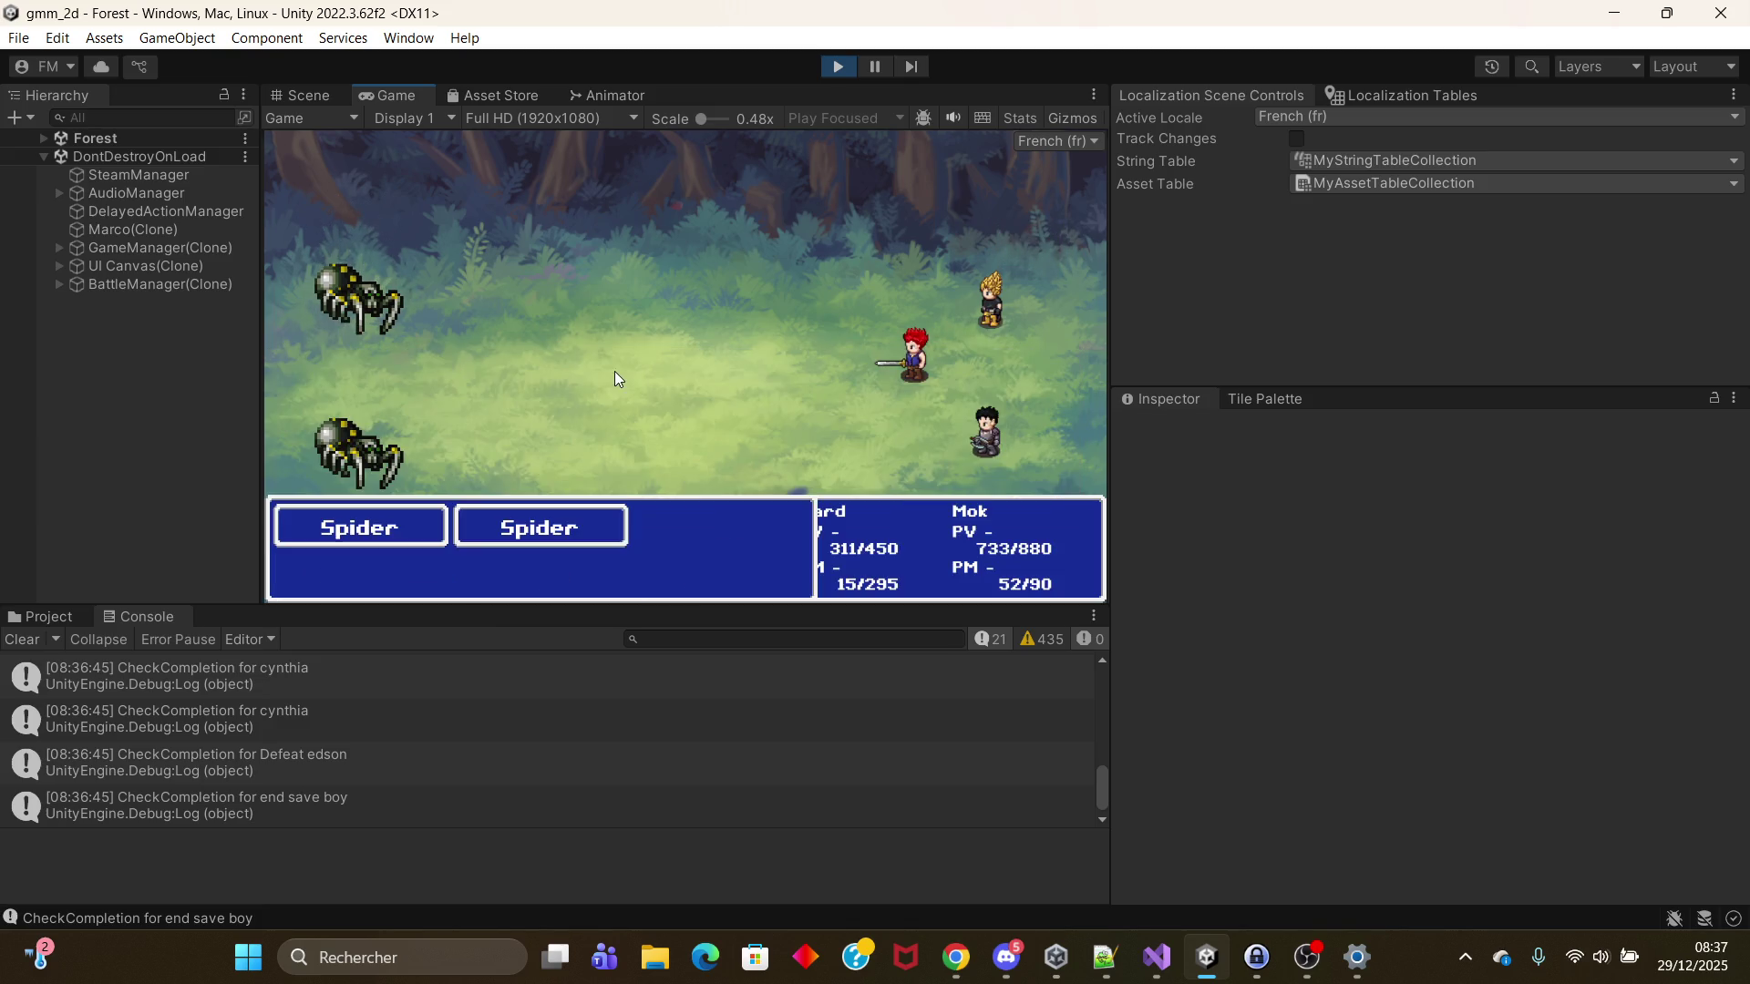
{"action": "left_click", "coordinate": [402, 520]}
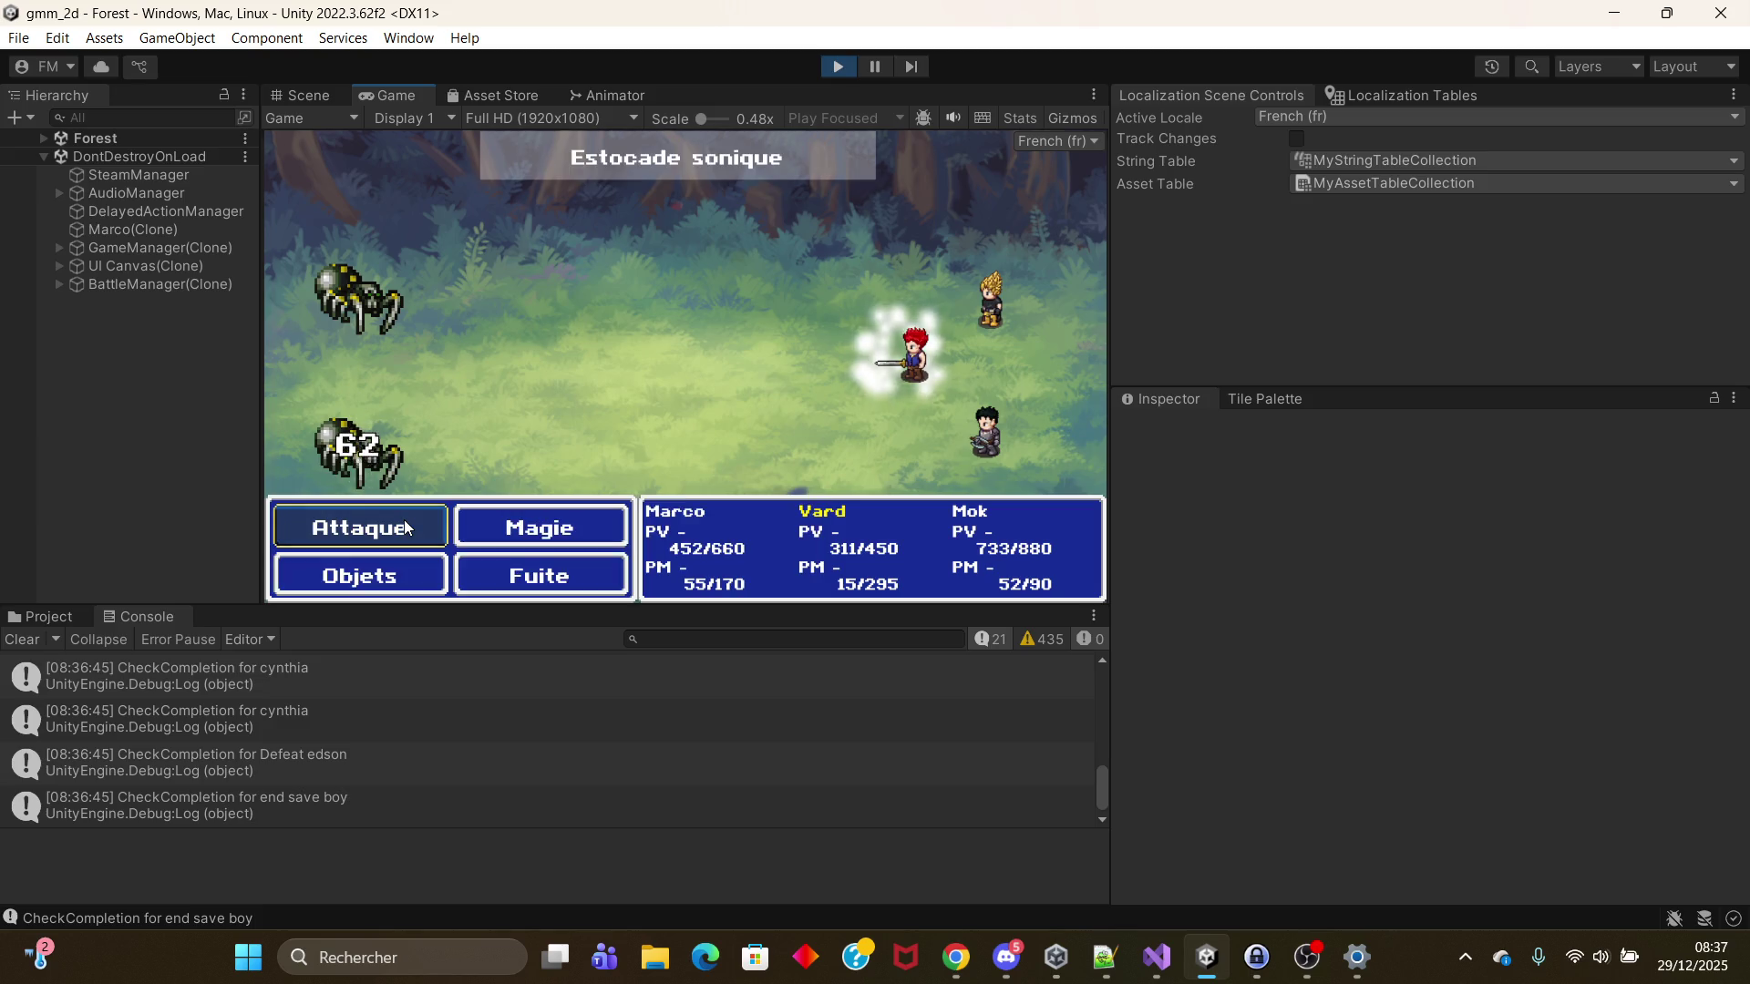
{"action": "left_click", "coordinate": [504, 528]}
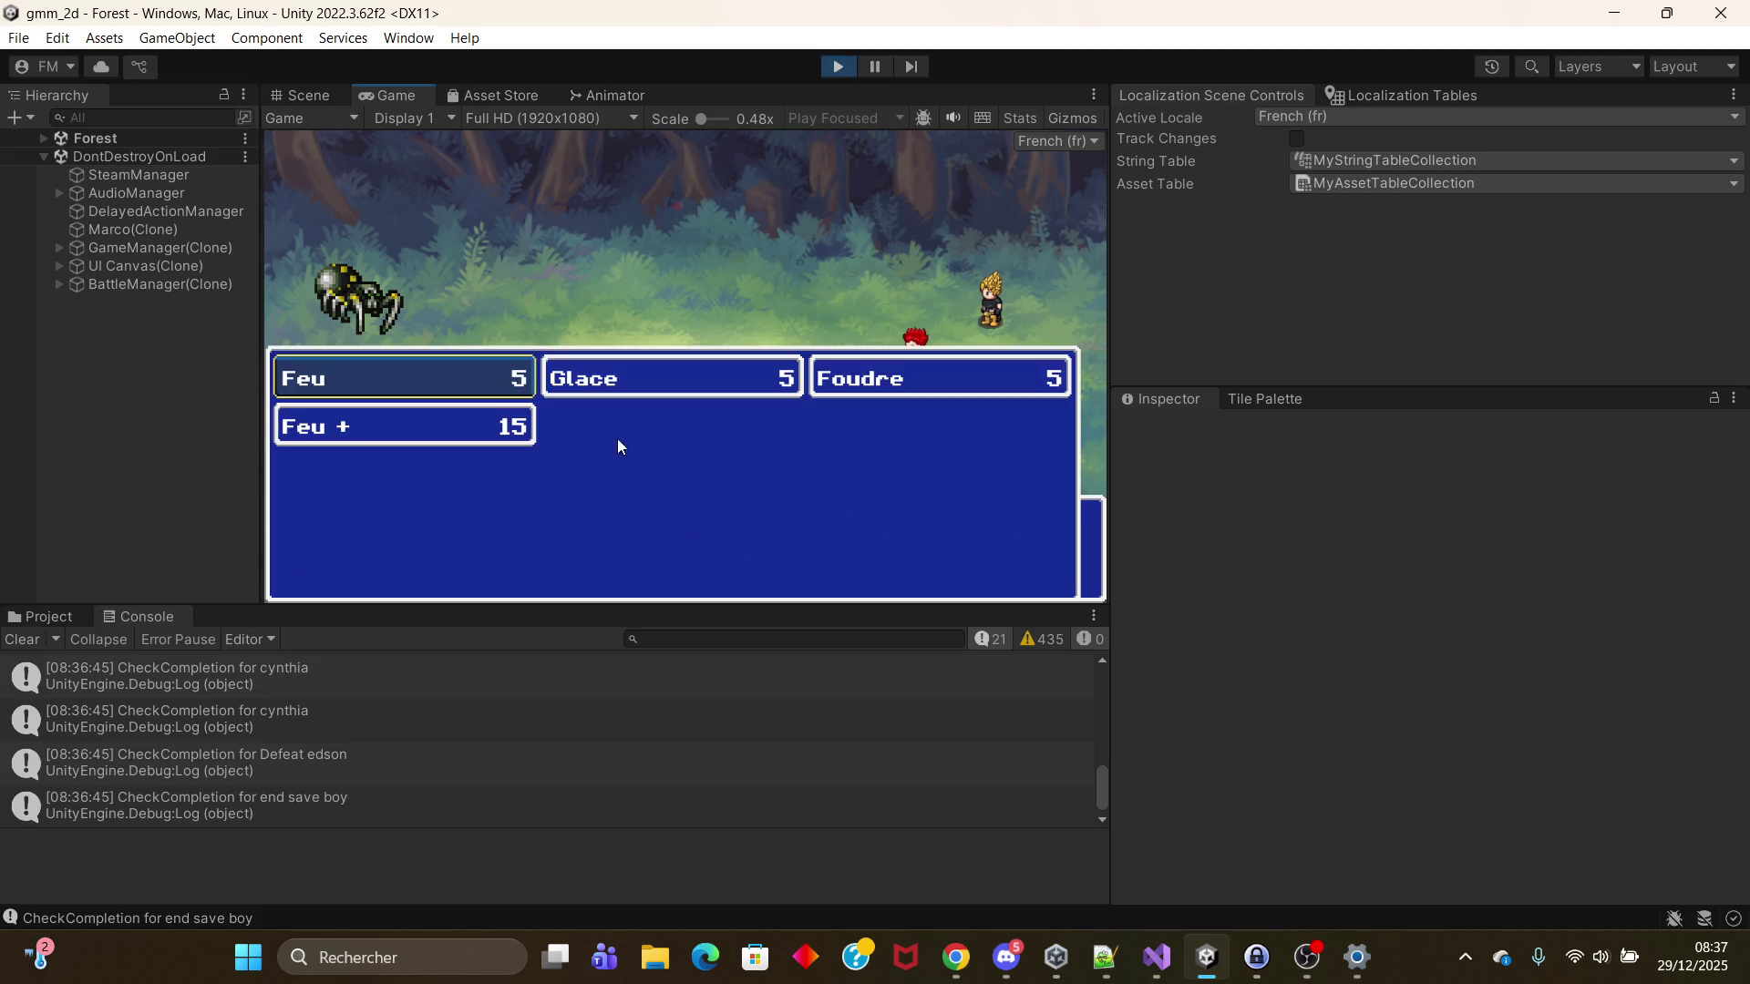
{"action": "left_click", "coordinate": [496, 427]}
{"action": "left_click", "coordinate": [536, 536]}
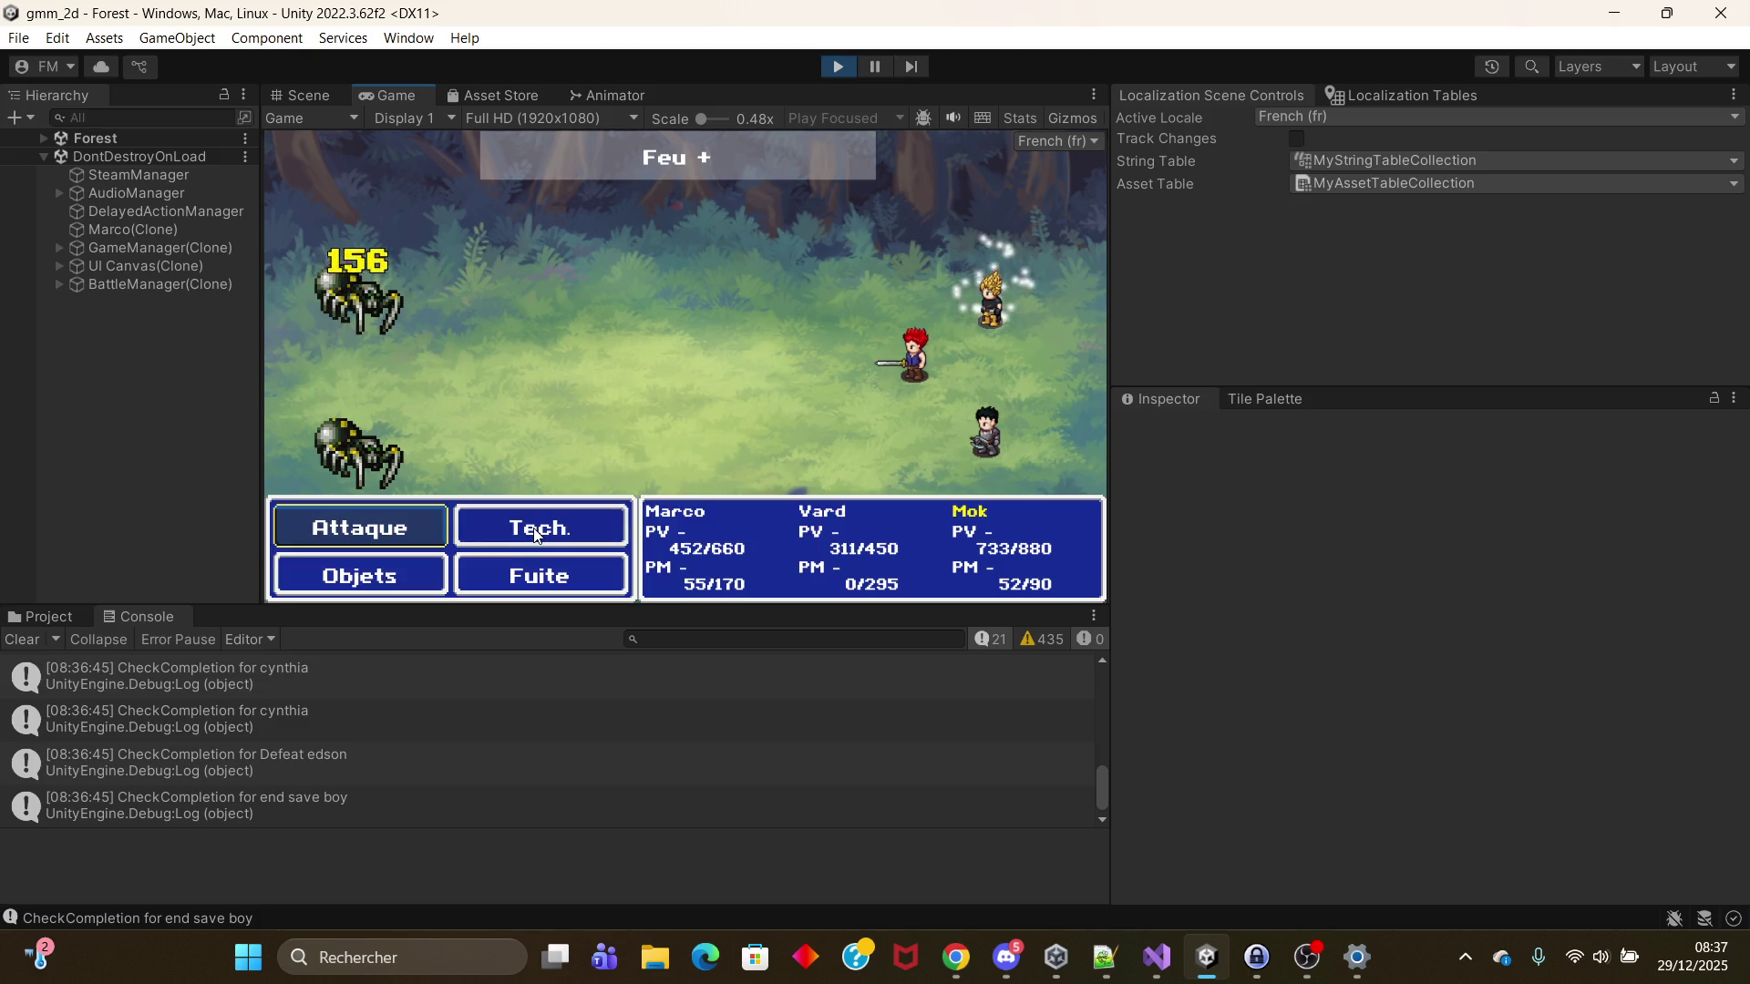
{"action": "left_click", "coordinate": [507, 535]}
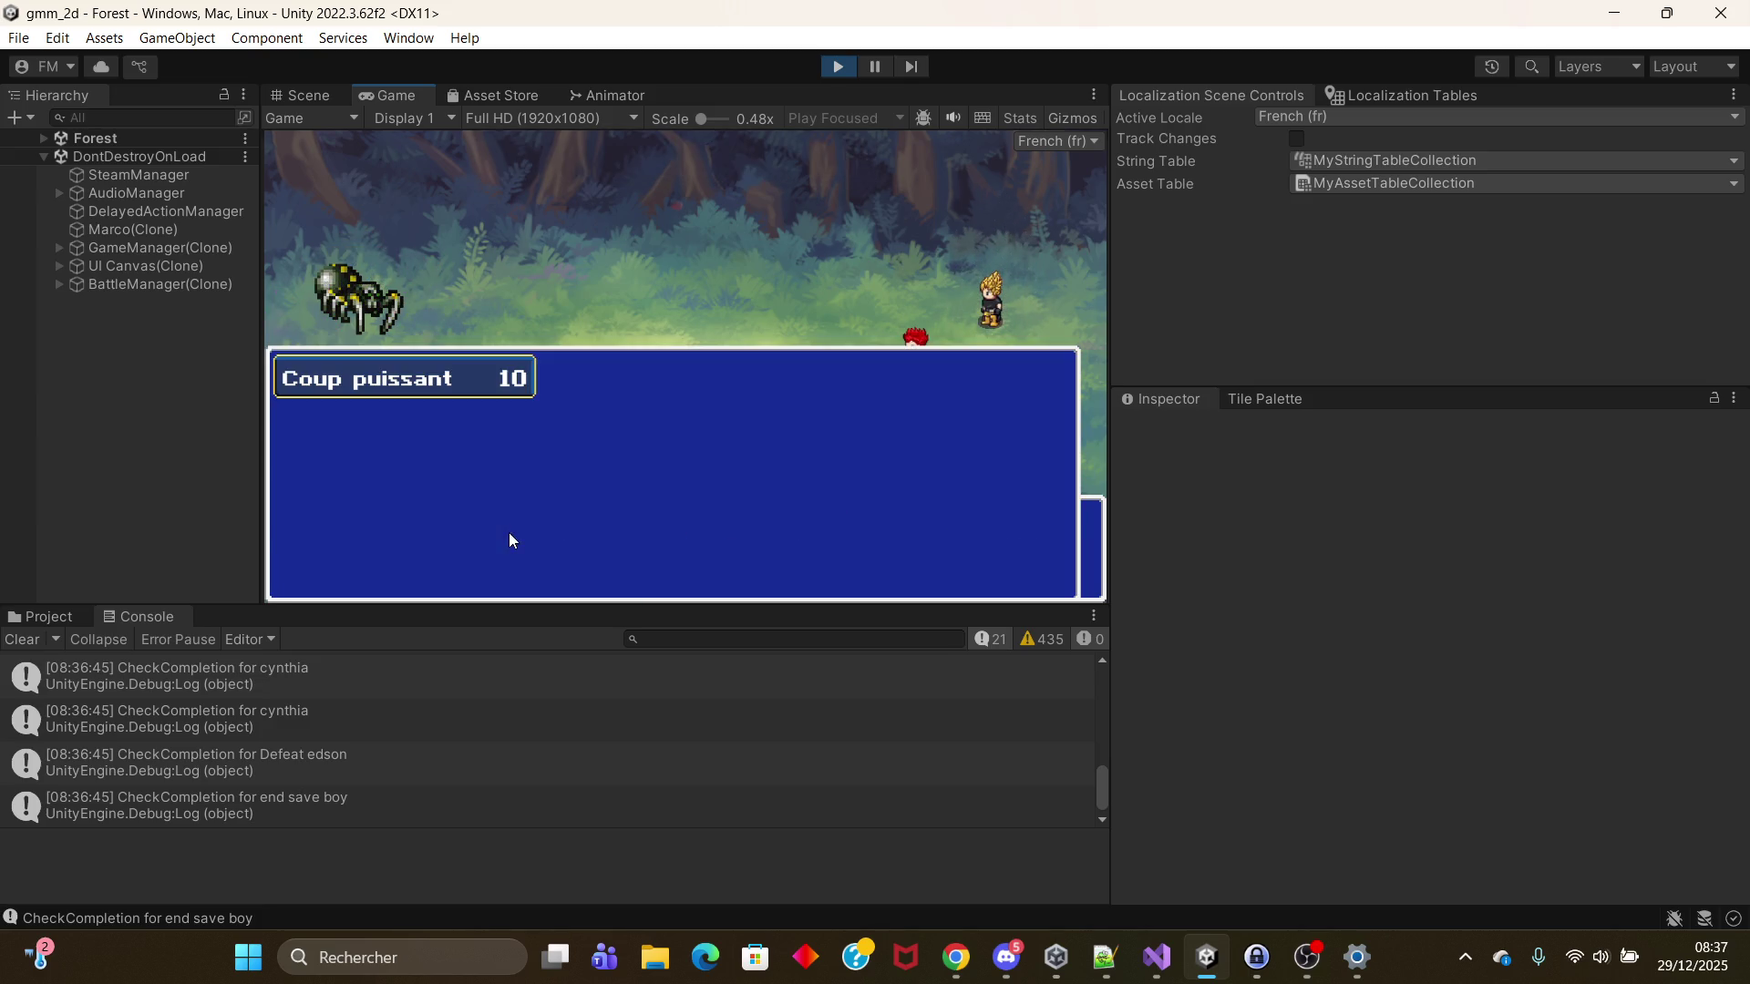
{"action": "left_click", "coordinate": [456, 381]}
{"action": "left_click", "coordinate": [388, 517]}
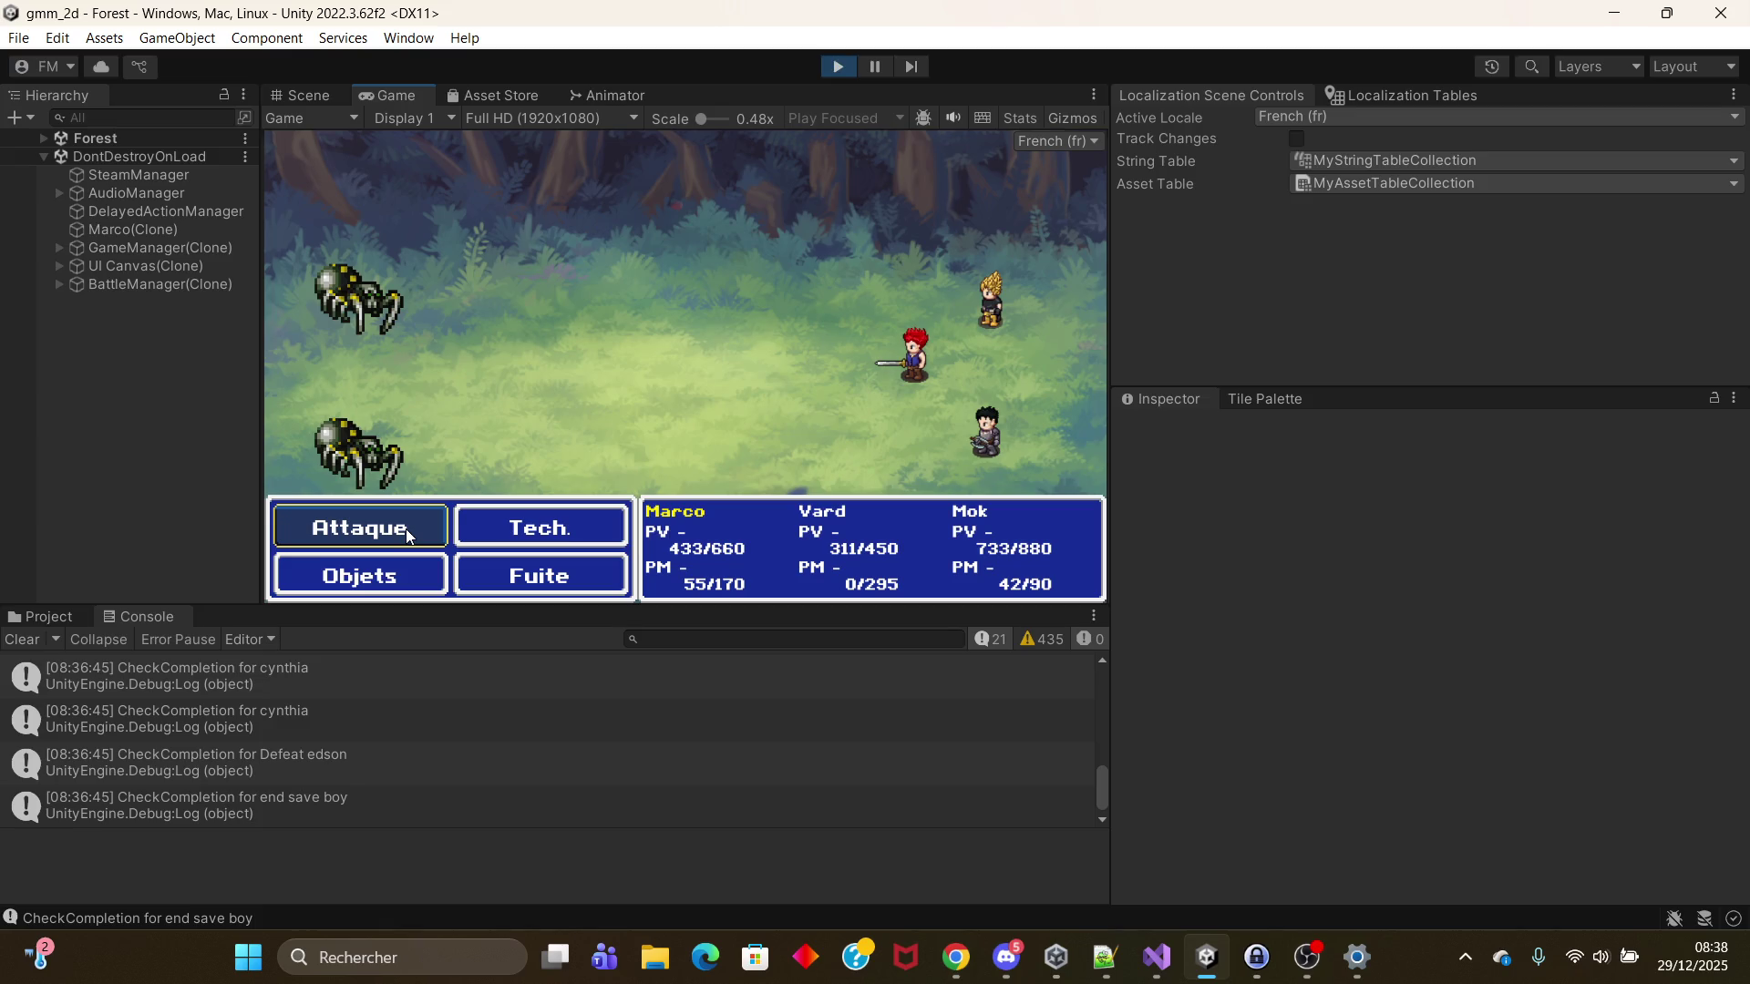
Step: Marco uses Estocade sonique, Vard attacks, and Mok uses Coup puissant on the spiders
{"action": "left_click", "coordinate": [476, 537]}
{"action": "left_click", "coordinate": [592, 391]}
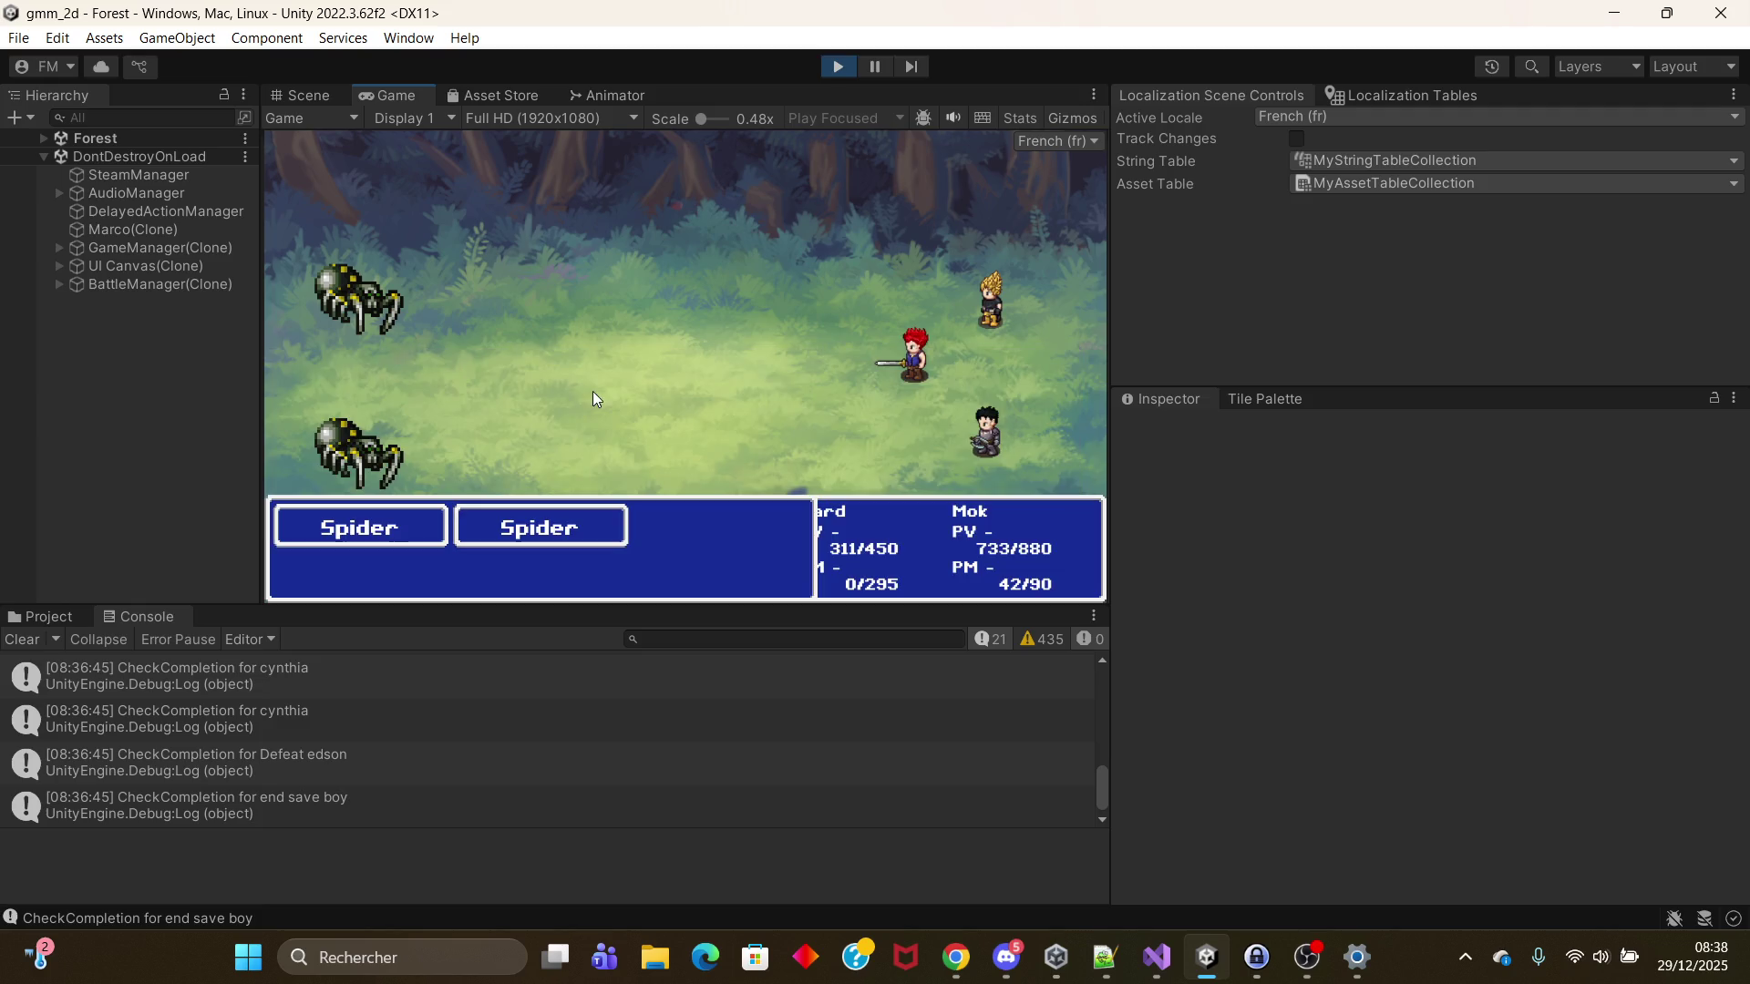
{"action": "left_click", "coordinate": [409, 533]}
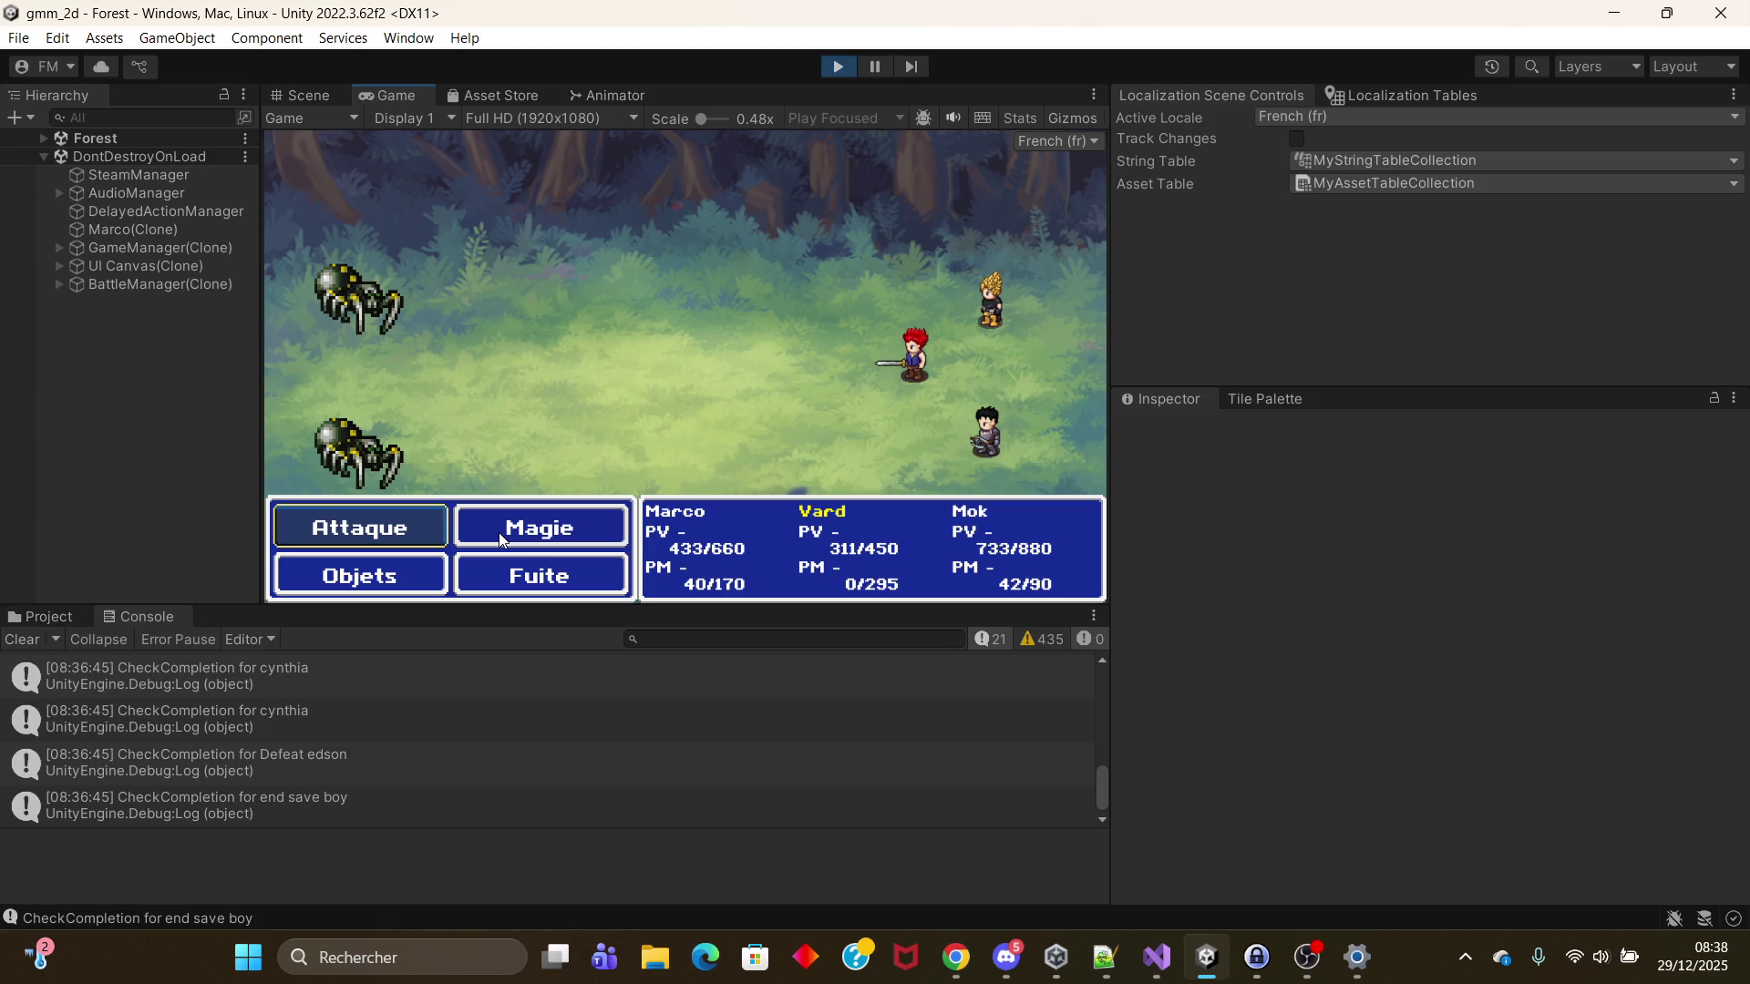
{"action": "left_click", "coordinate": [392, 531]}
{"action": "left_click", "coordinate": [392, 532]}
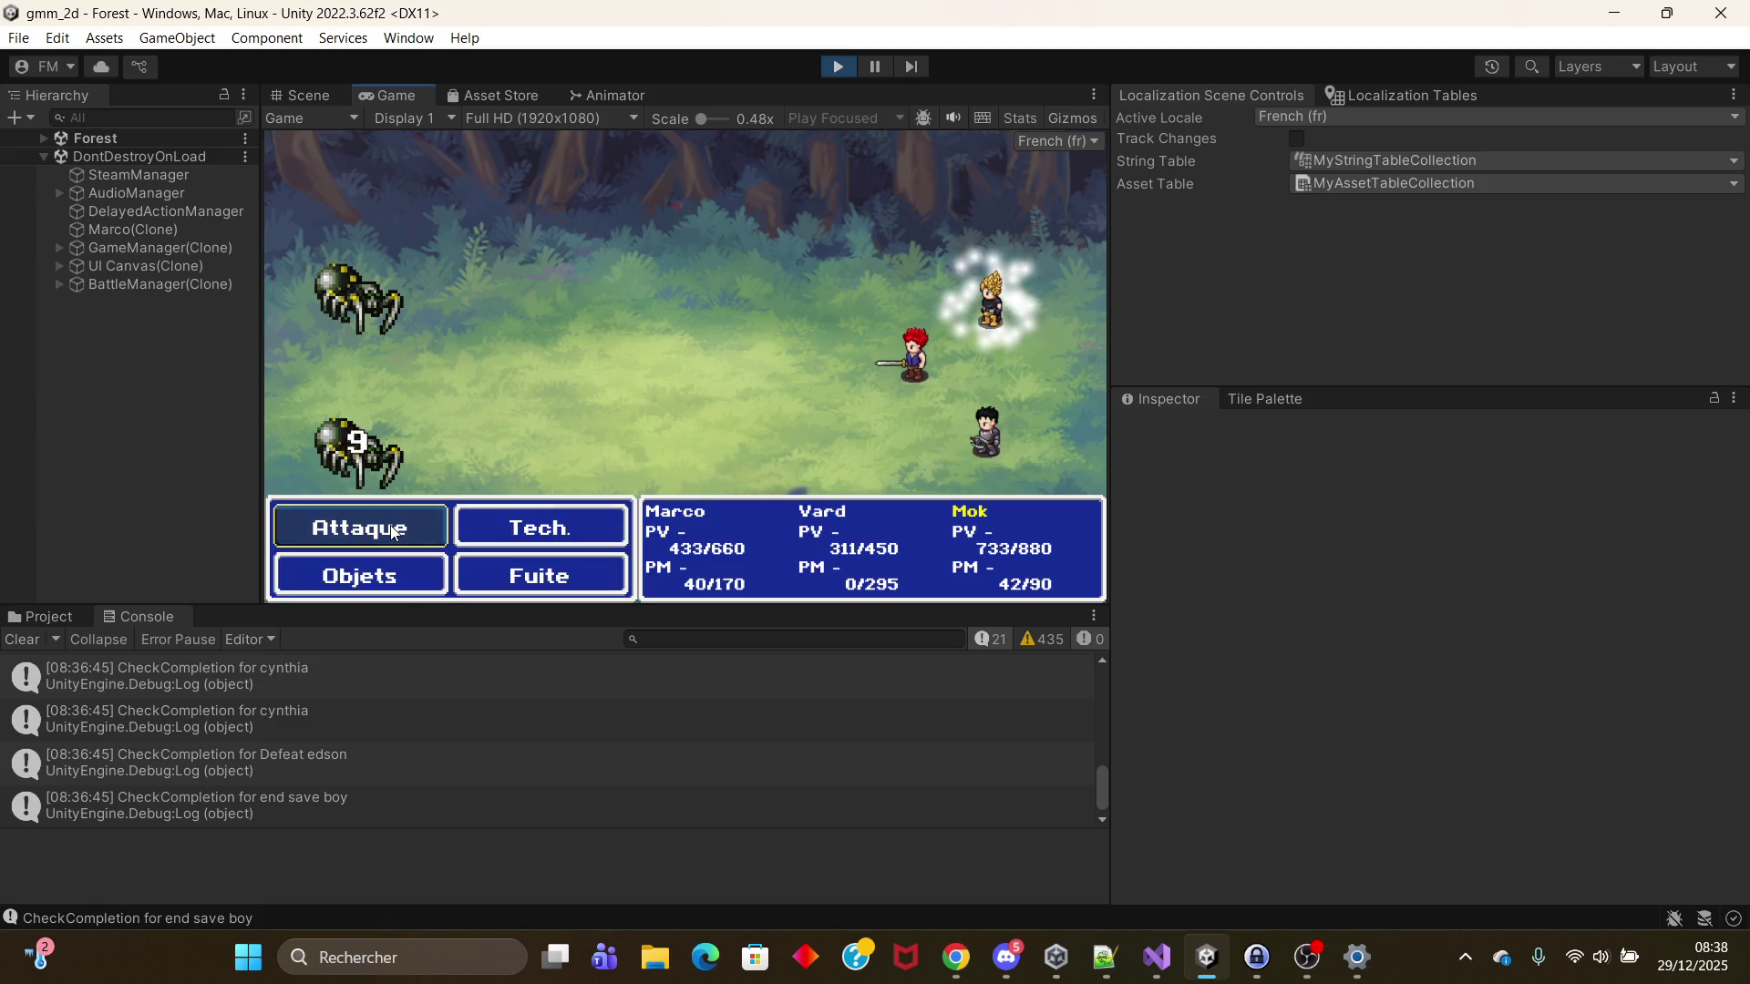
{"action": "left_click", "coordinate": [481, 535]}
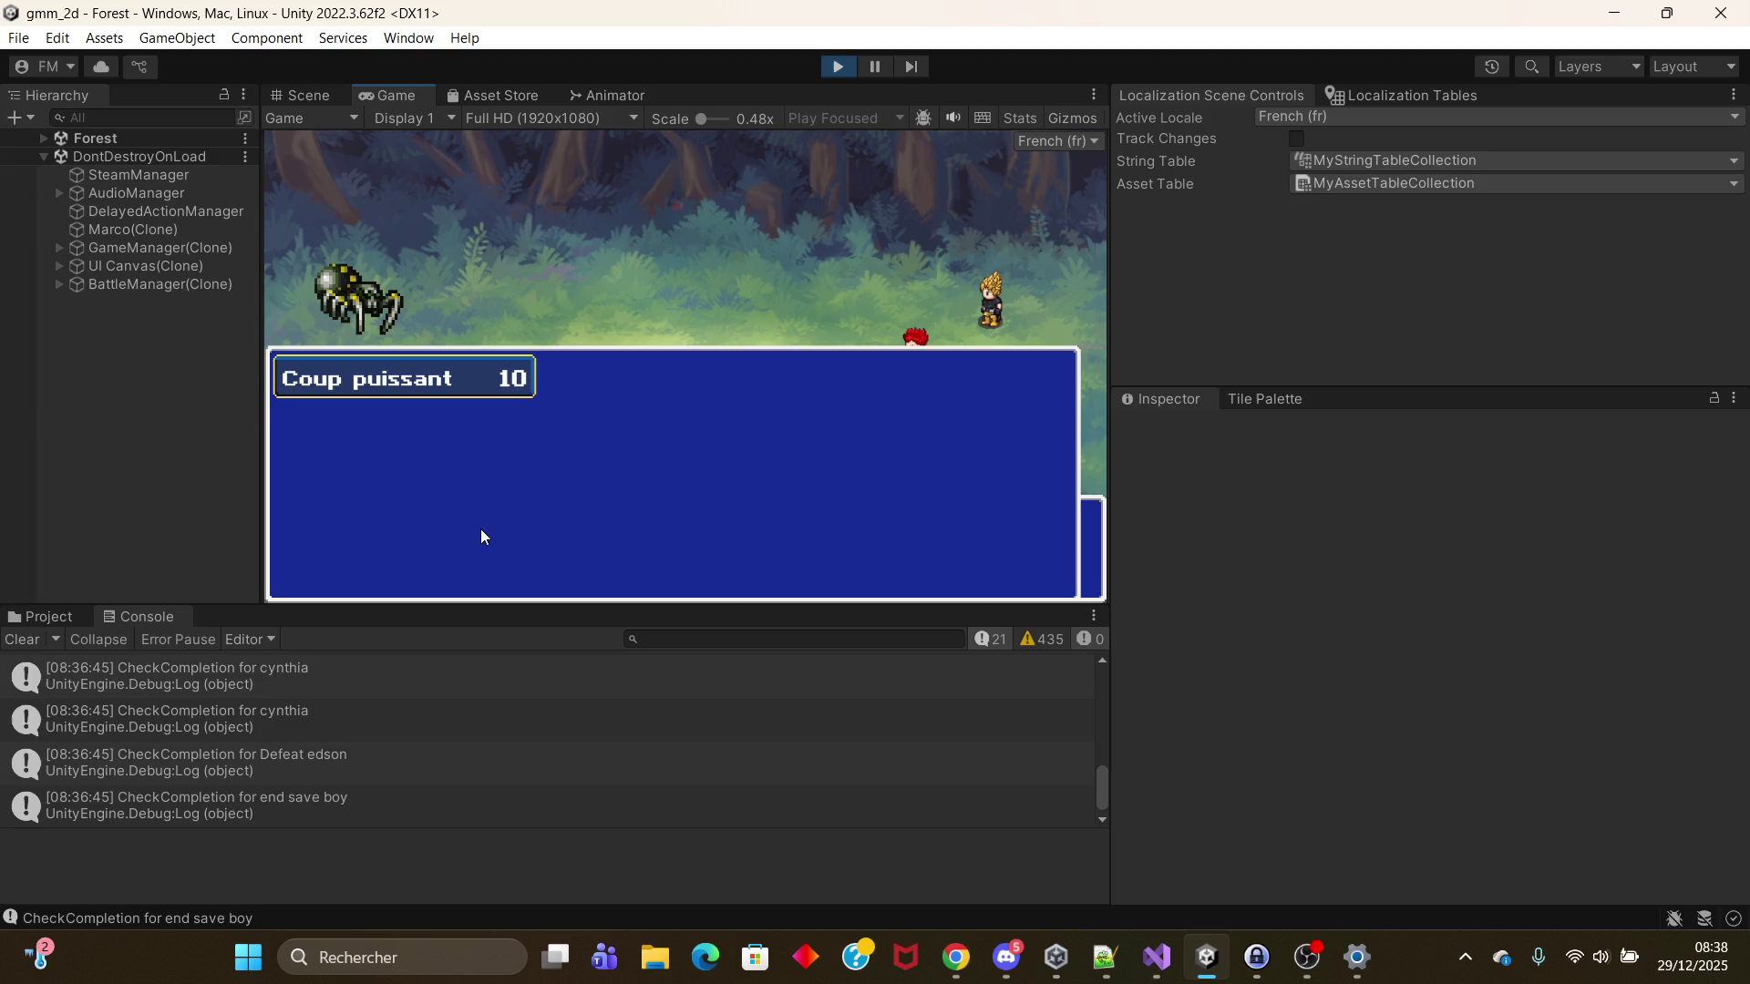
{"action": "left_click", "coordinate": [478, 373]}
{"action": "left_click", "coordinate": [415, 521]}
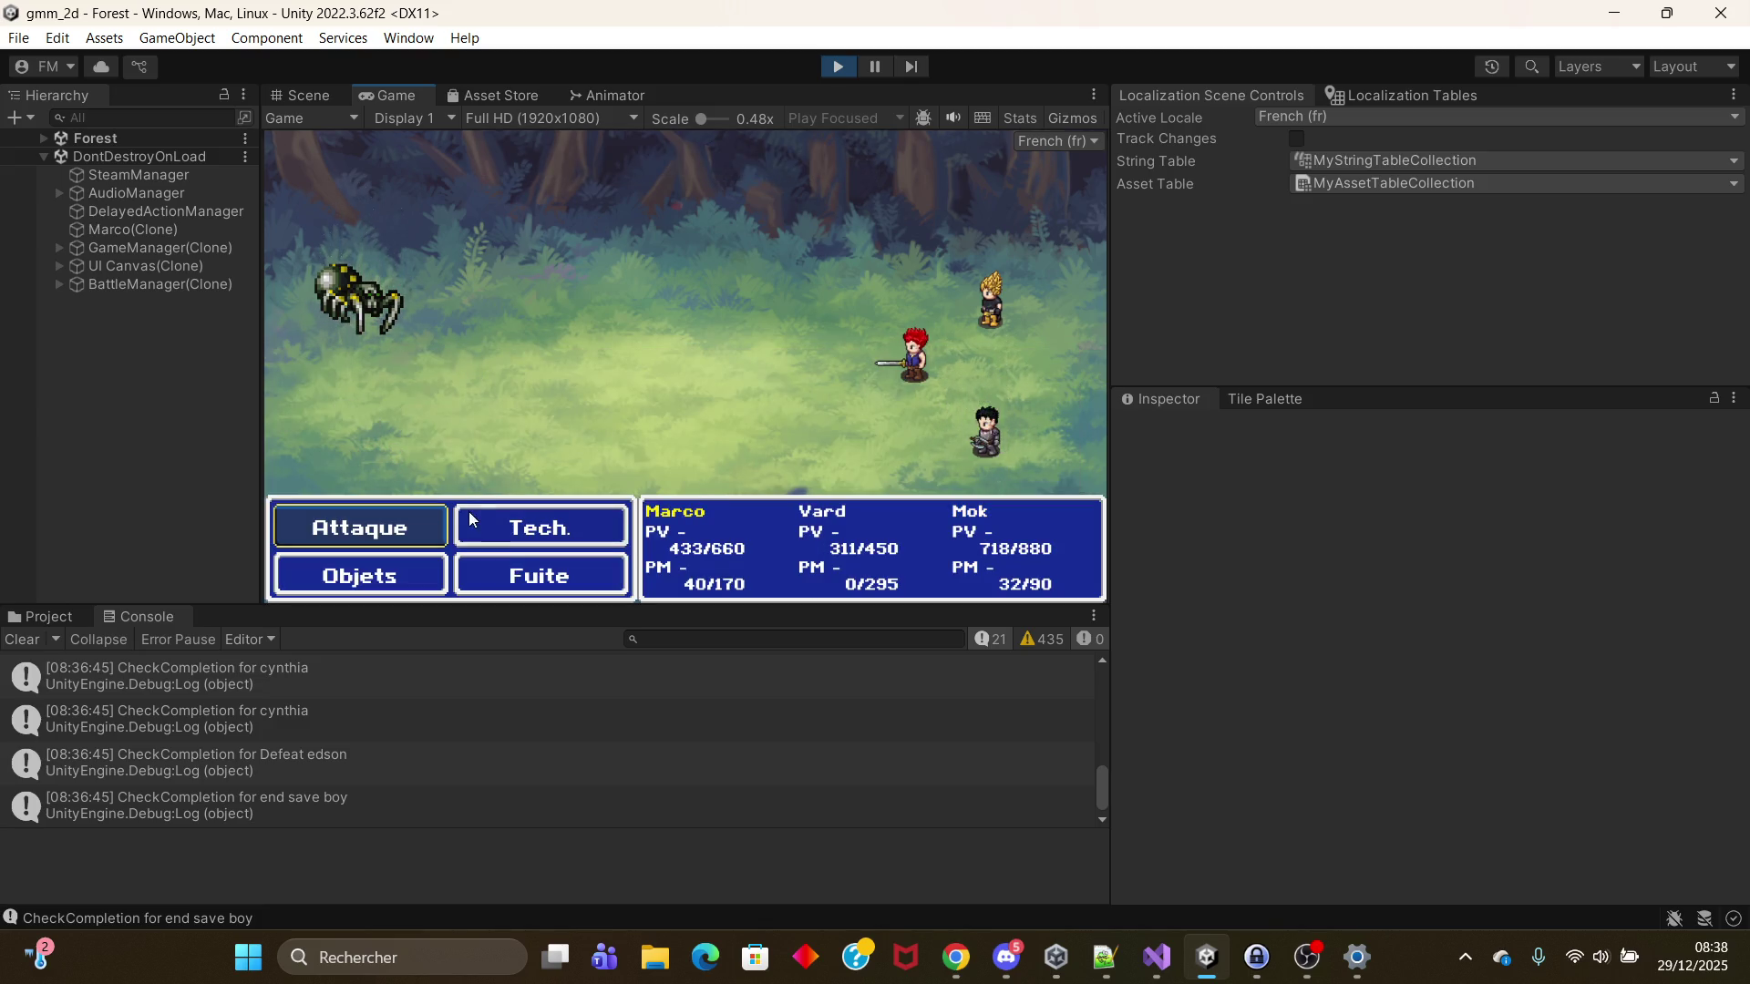
Step: Hit the remaining spider with Marco's Estocade sonique and Mok's Coup puissant
{"action": "left_click", "coordinate": [502, 527]}
{"action": "left_click", "coordinate": [576, 386]}
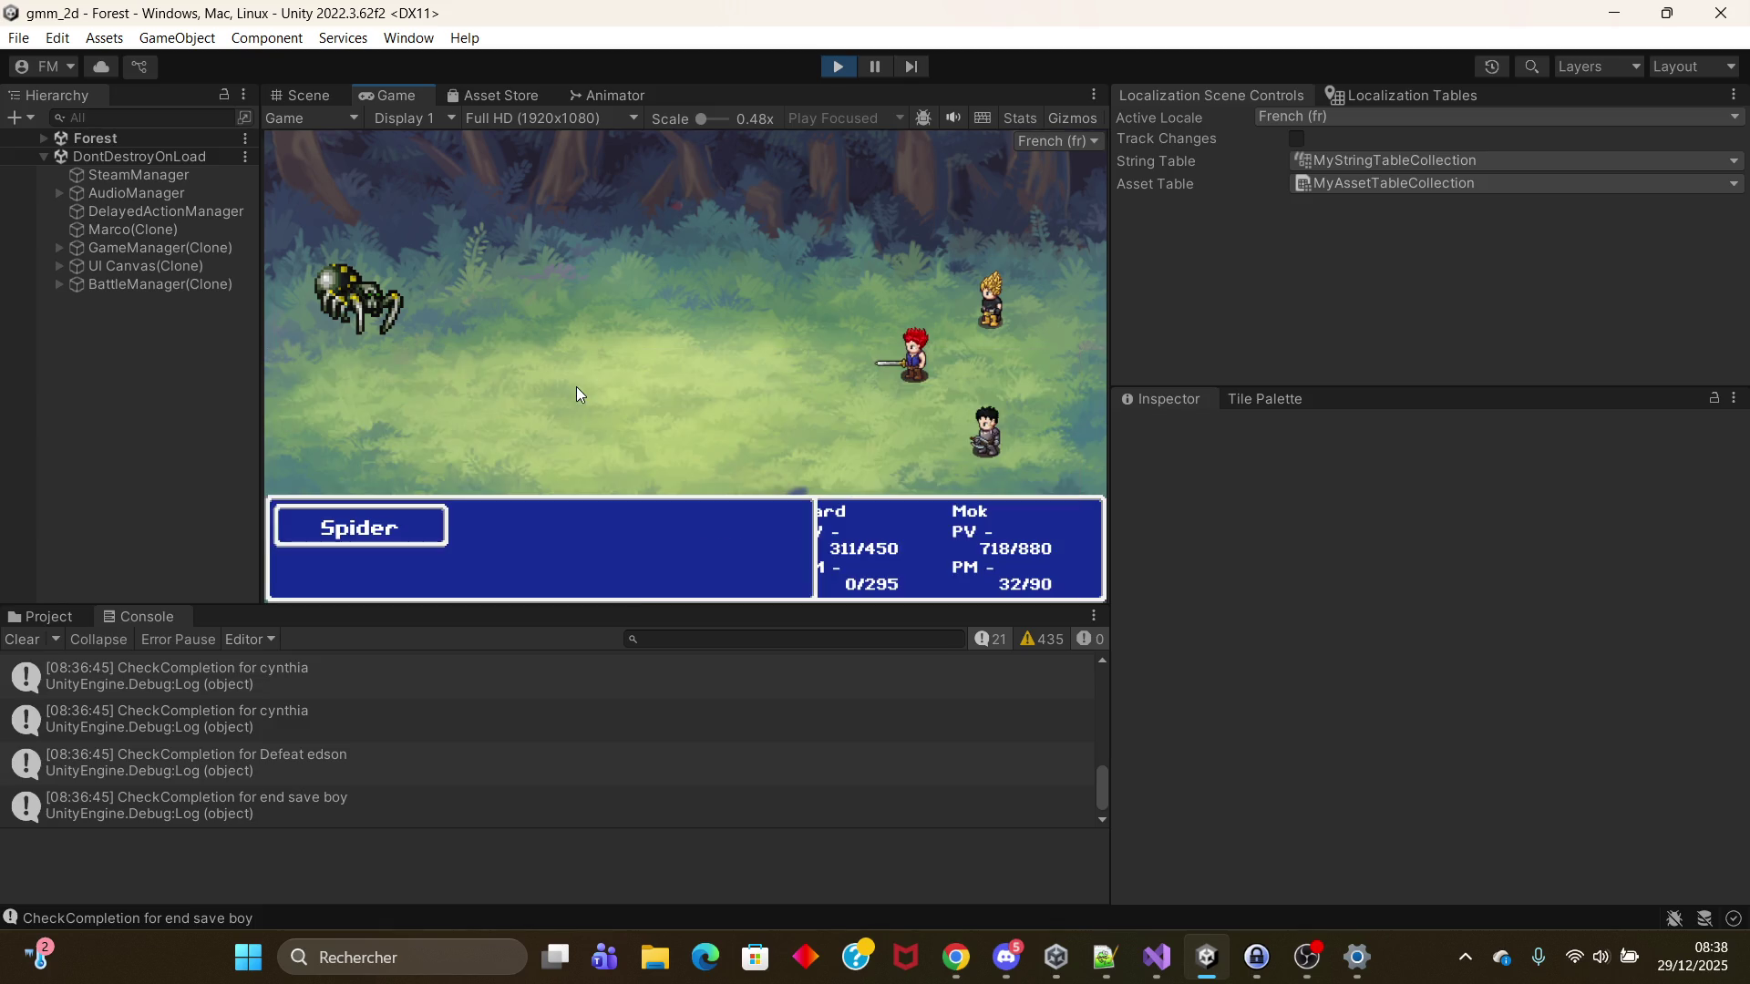
{"action": "left_click", "coordinate": [418, 511]}
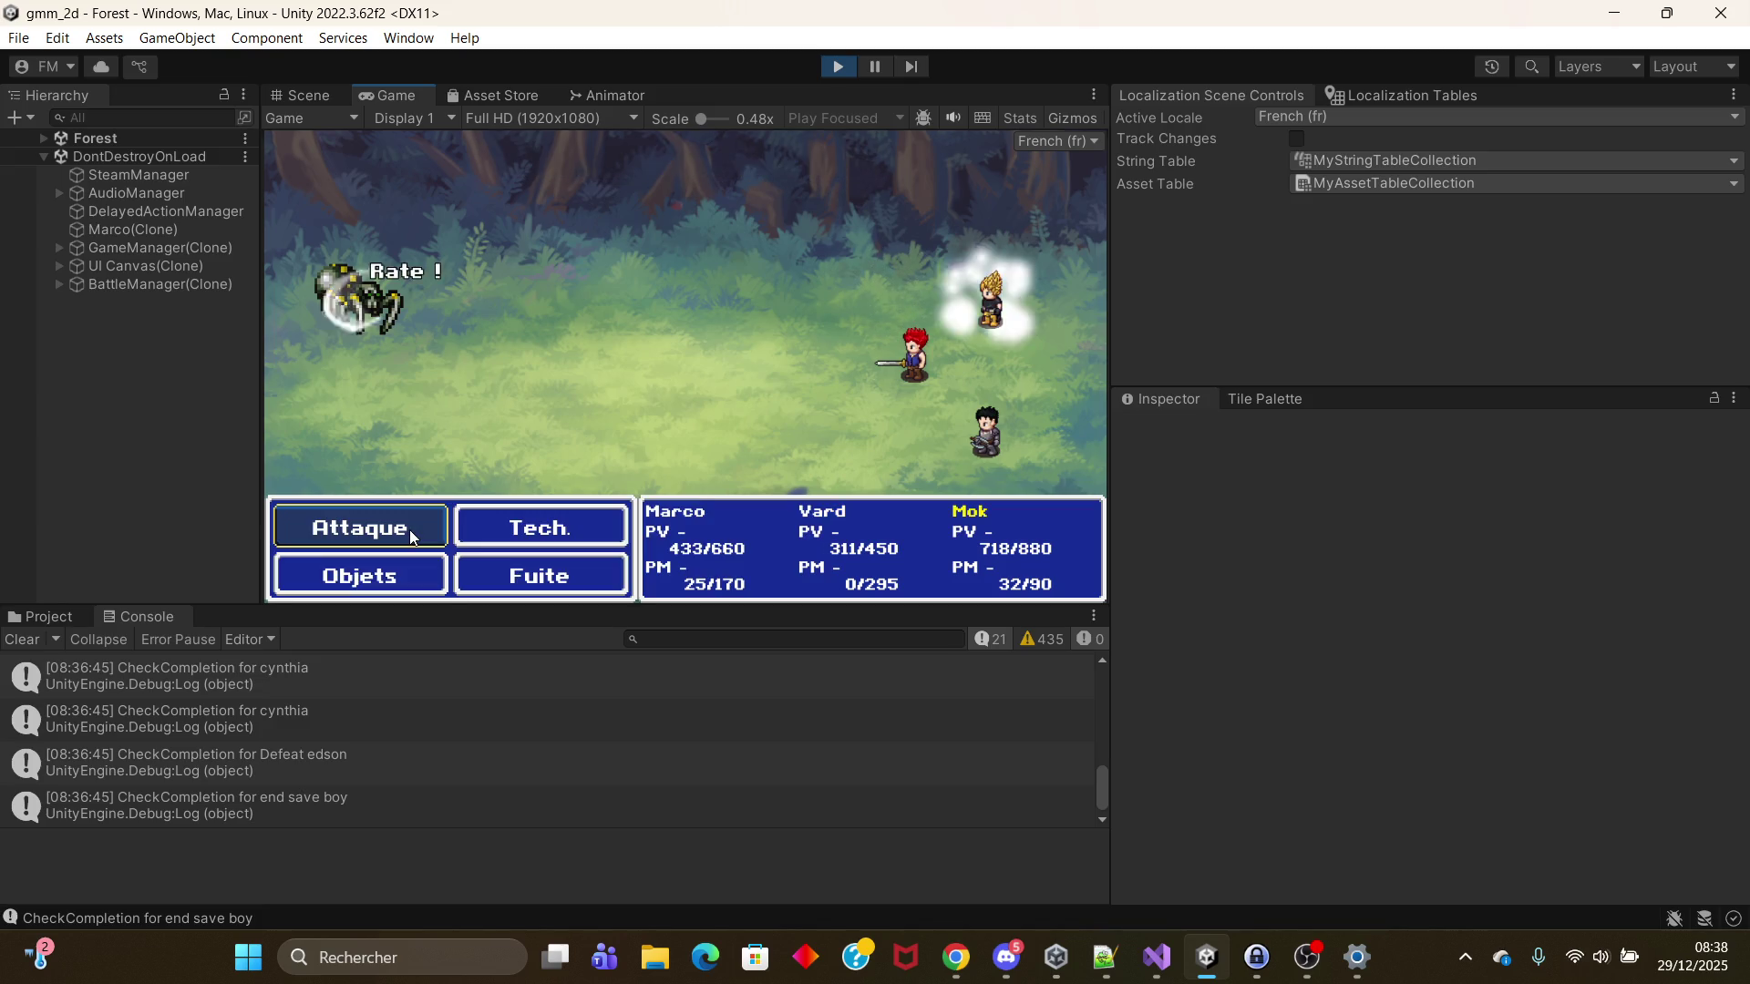
{"action": "left_click", "coordinate": [538, 528]}
{"action": "left_click", "coordinate": [455, 377]}
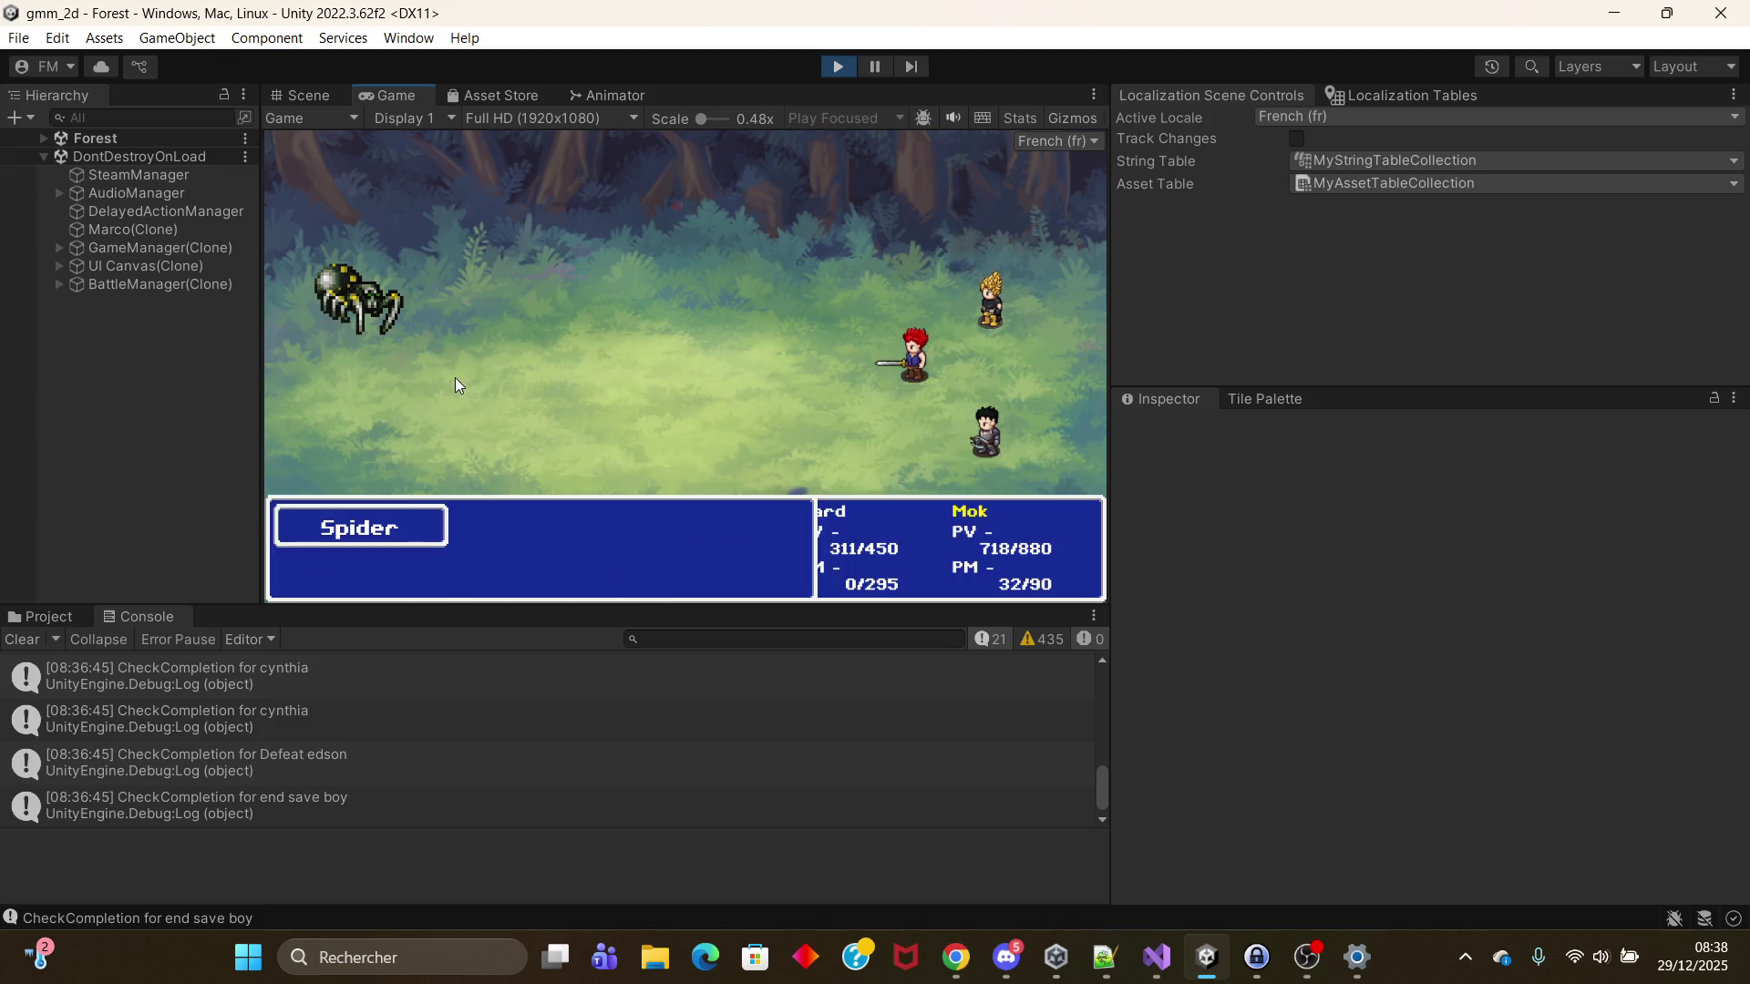
{"action": "left_click", "coordinate": [385, 521]}
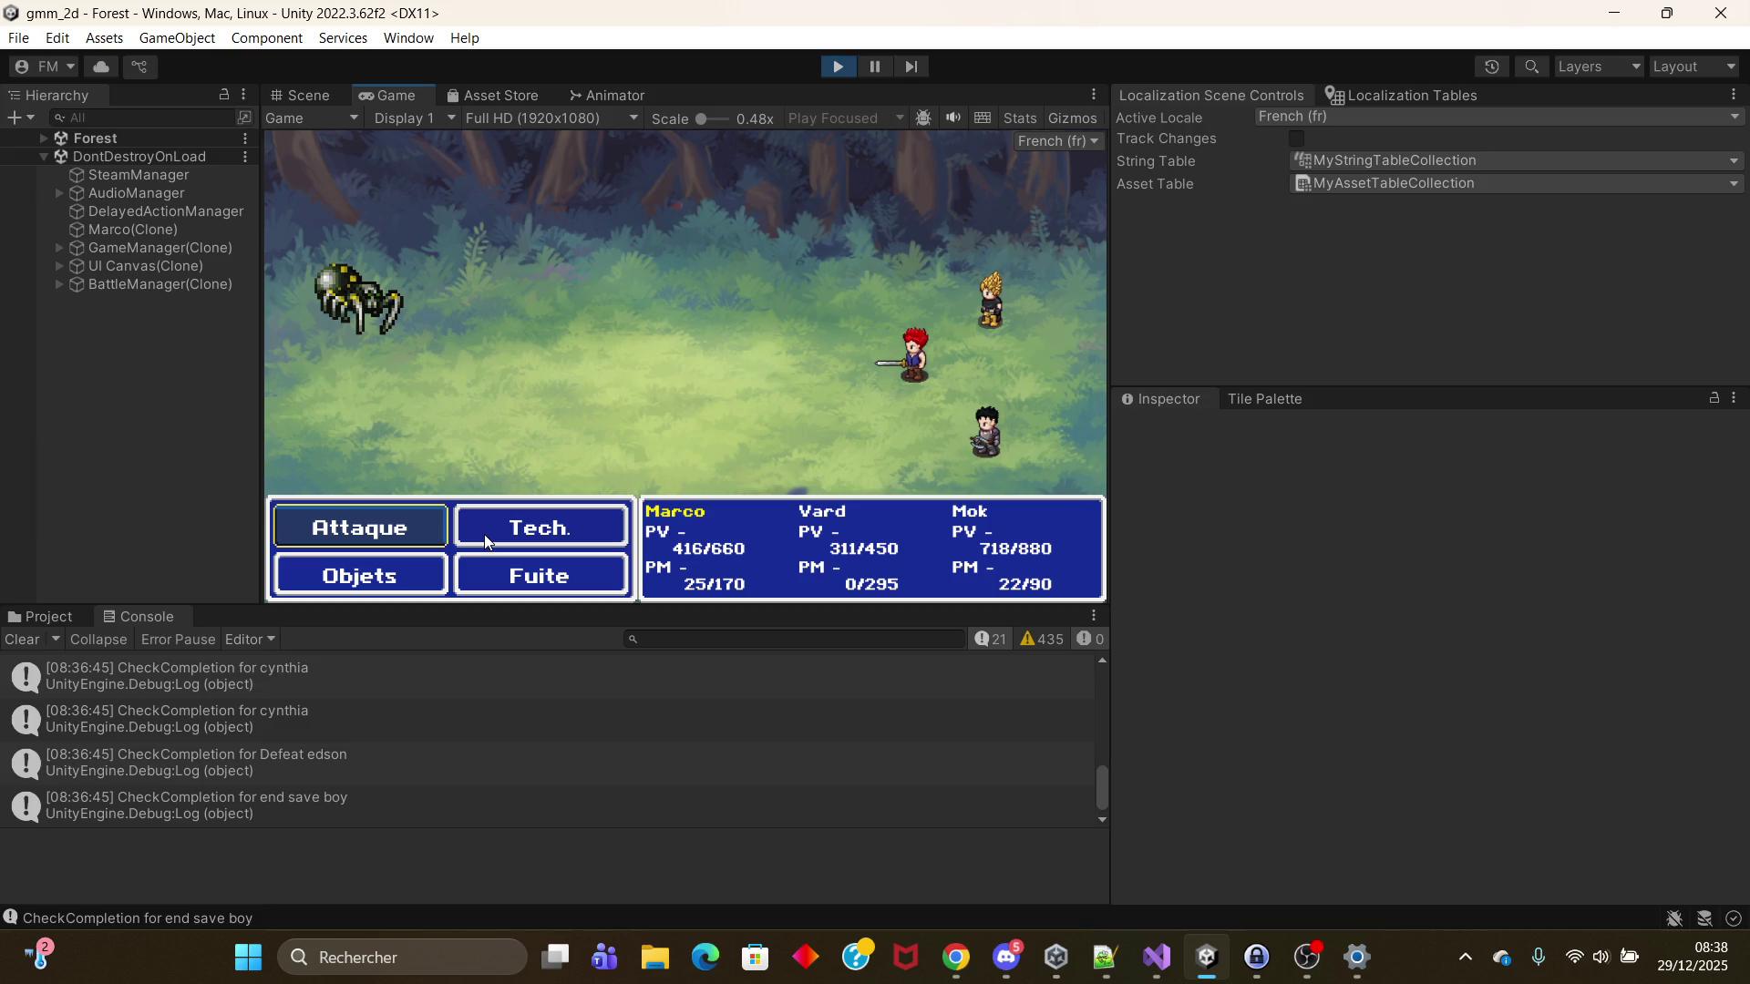
Step: Finish the last spider with repeated basic attacks from Marco, Vard and Mok
{"action": "left_click", "coordinate": [418, 524]}
{"action": "left_click", "coordinate": [421, 524]}
{"action": "left_click", "coordinate": [423, 526]}
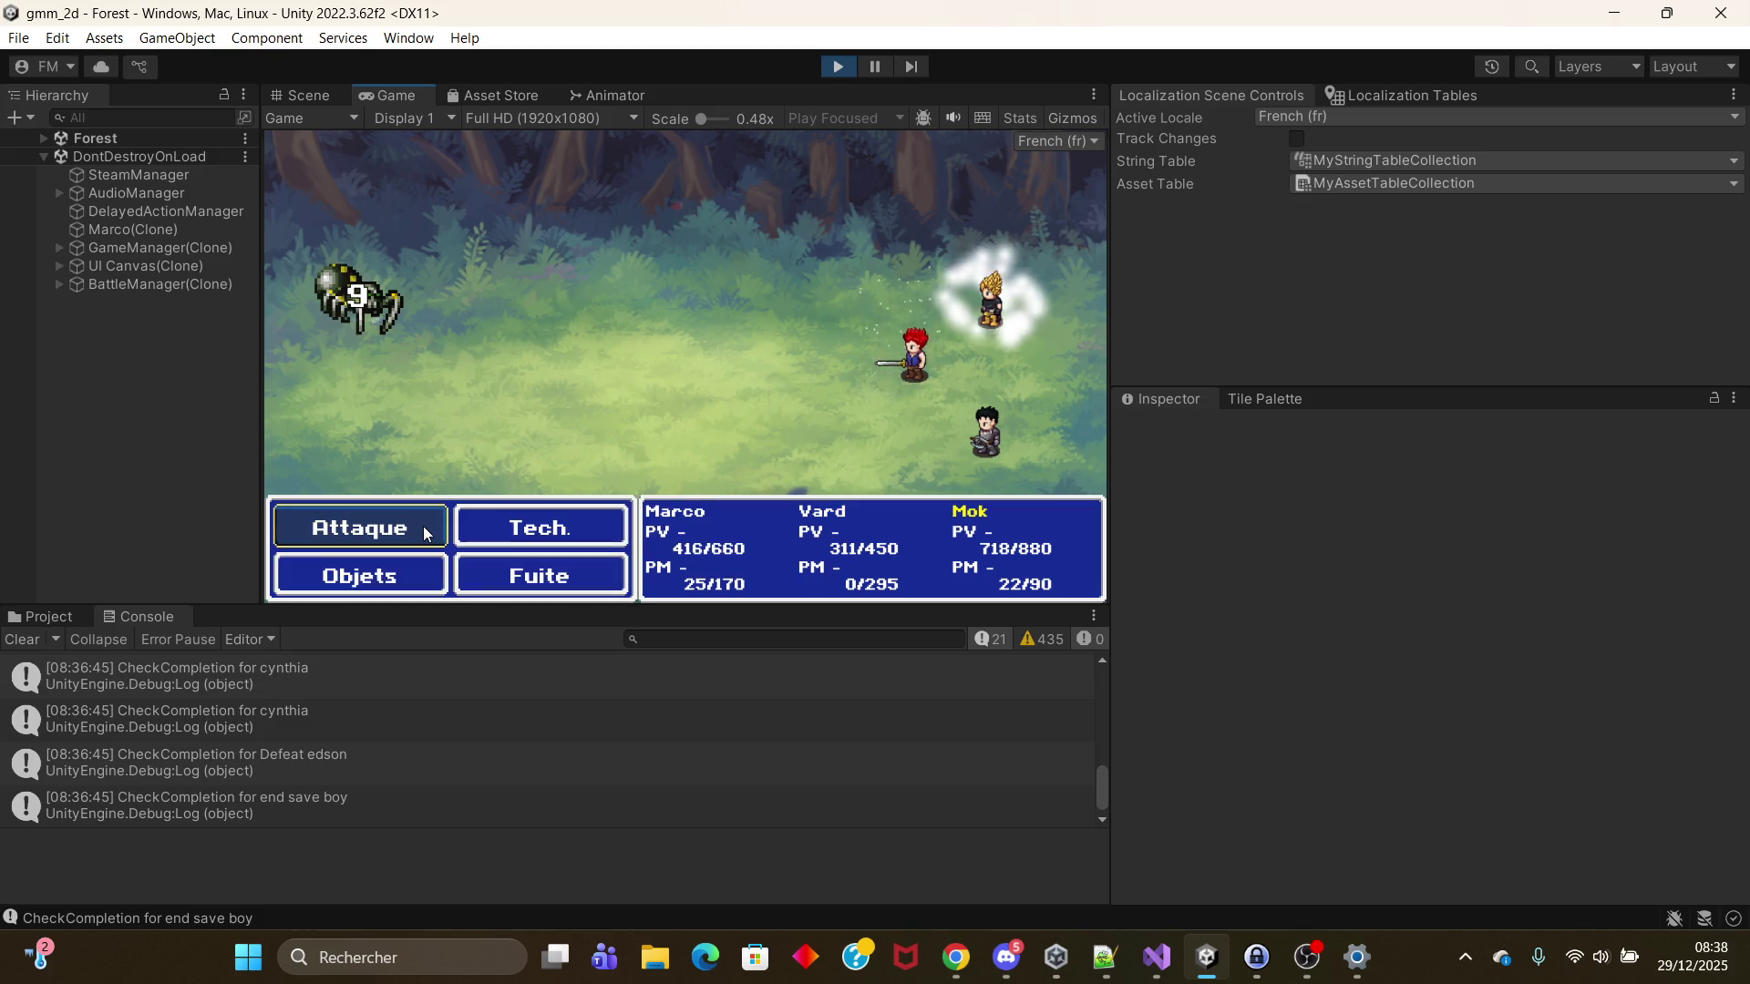
{"action": "left_click", "coordinate": [423, 527]}
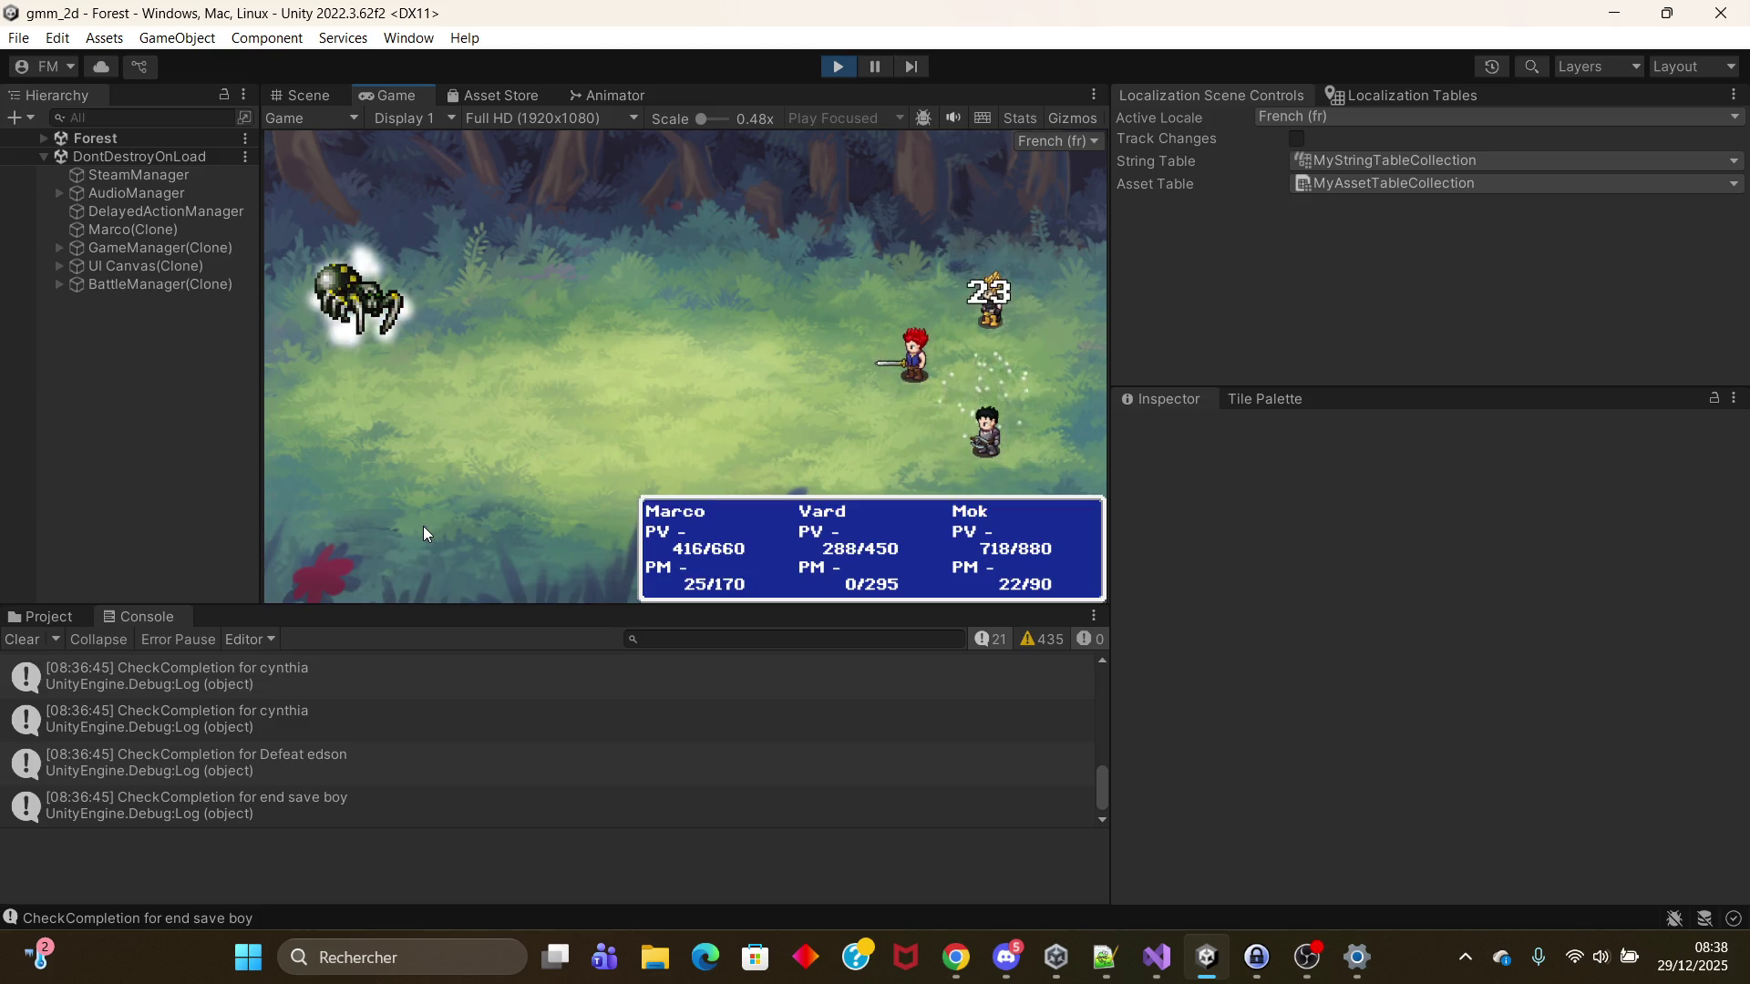
{"action": "left_click", "coordinate": [423, 527]}
{"action": "left_click", "coordinate": [423, 527]}
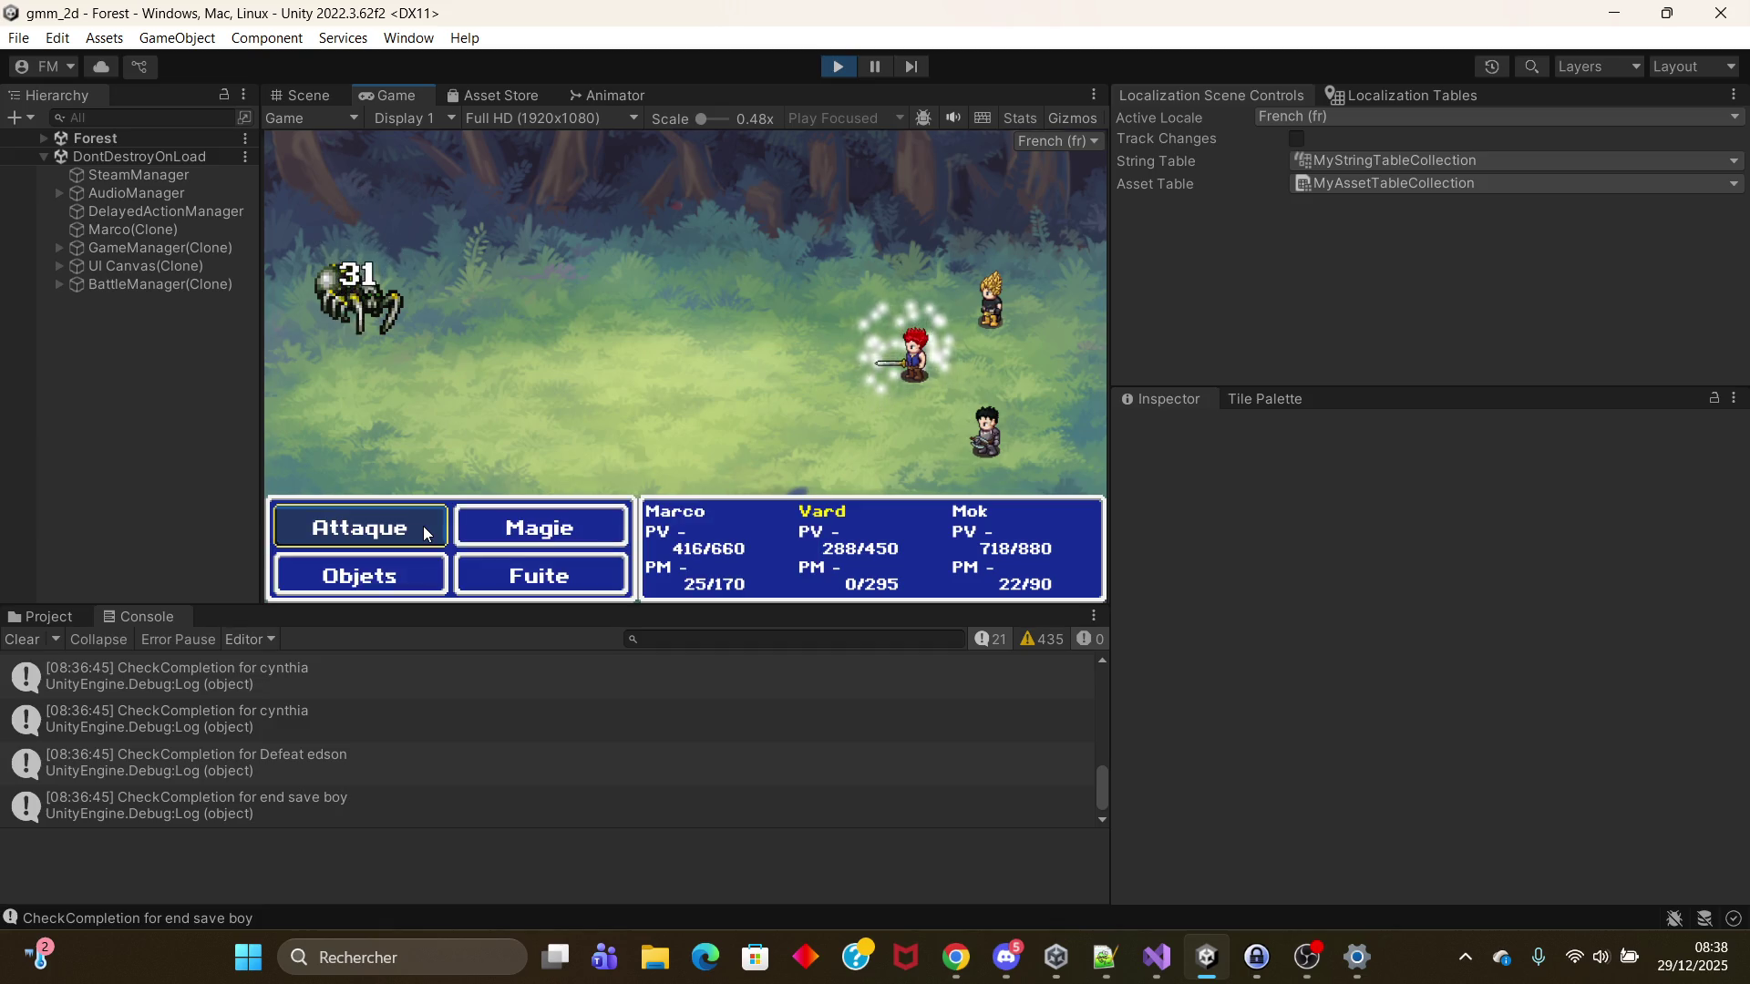
{"action": "left_click", "coordinate": [423, 535]}
{"action": "left_click", "coordinate": [423, 536]}
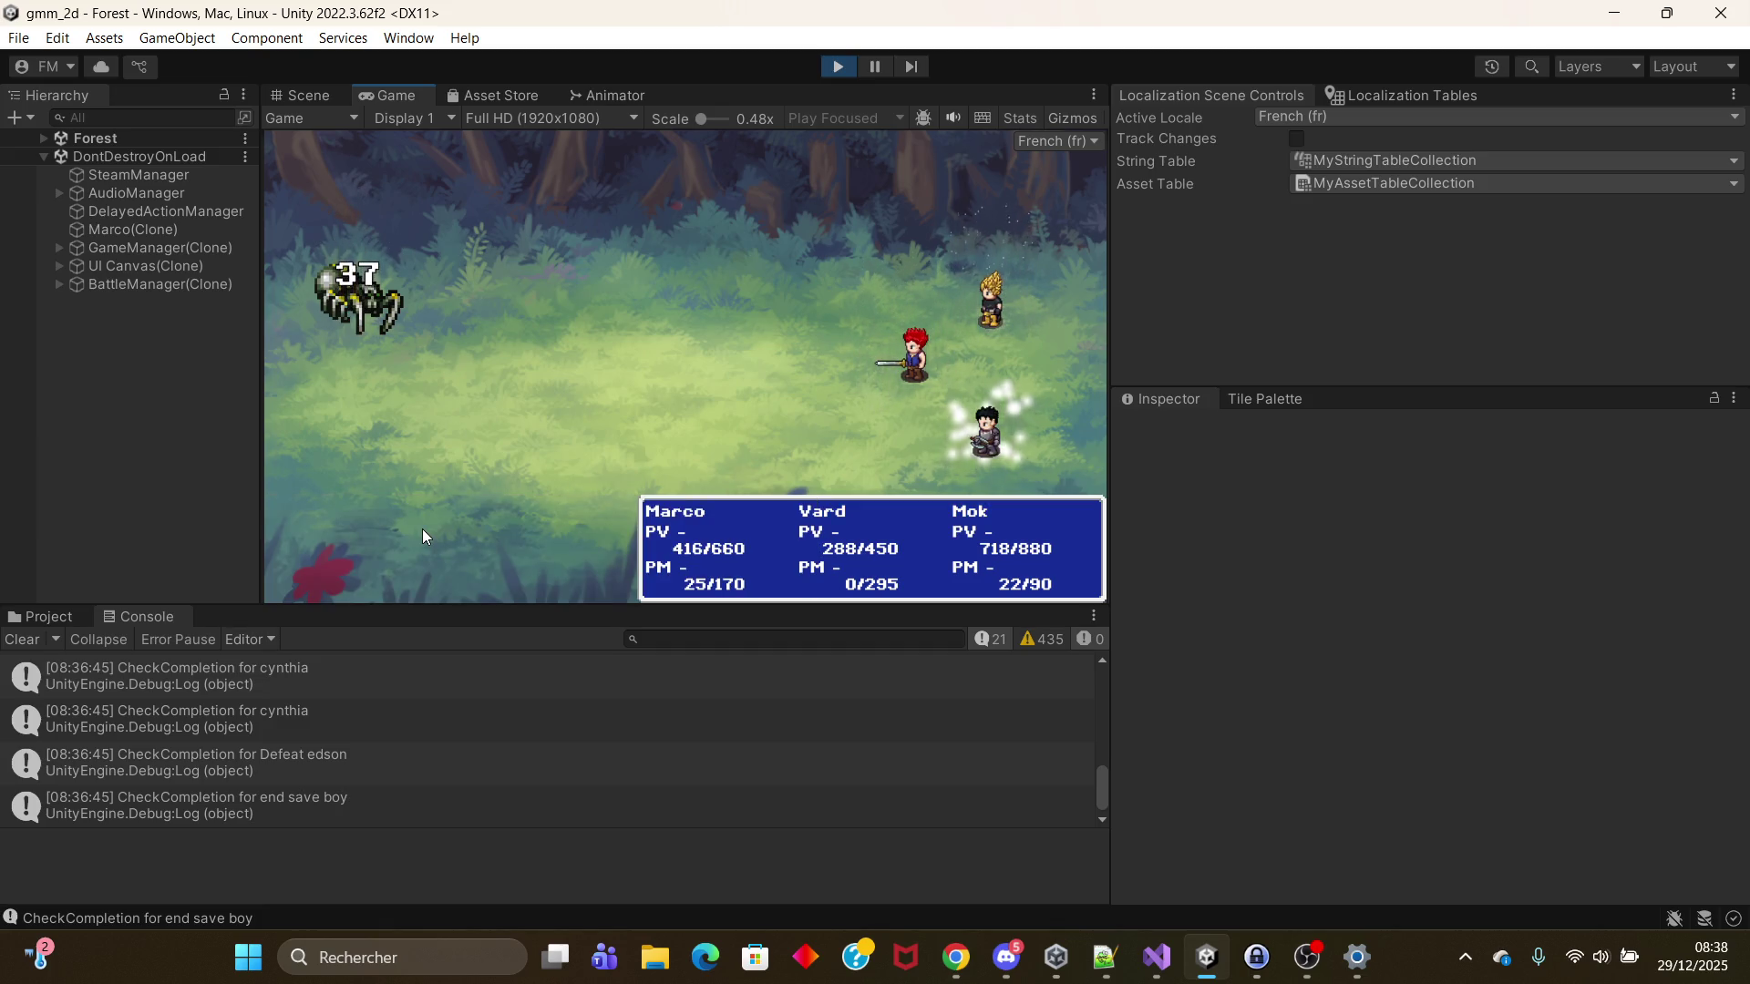
{"action": "left_click", "coordinate": [412, 531]}
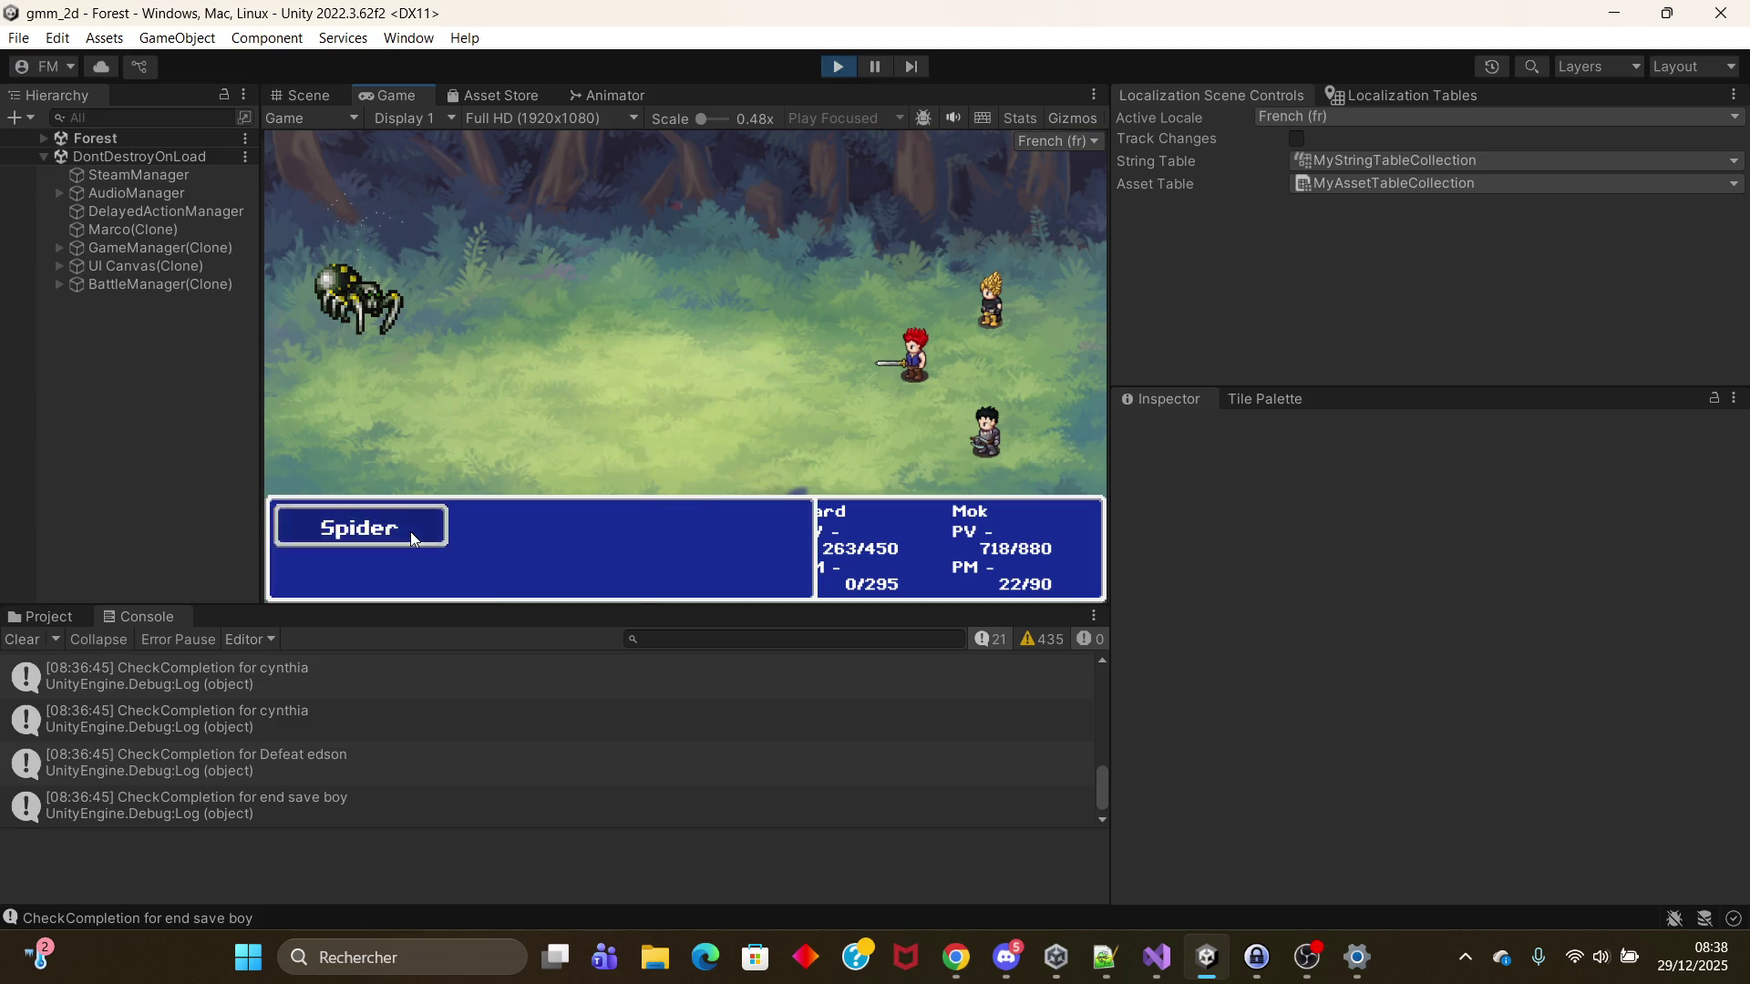
{"action": "left_click", "coordinate": [411, 532]}
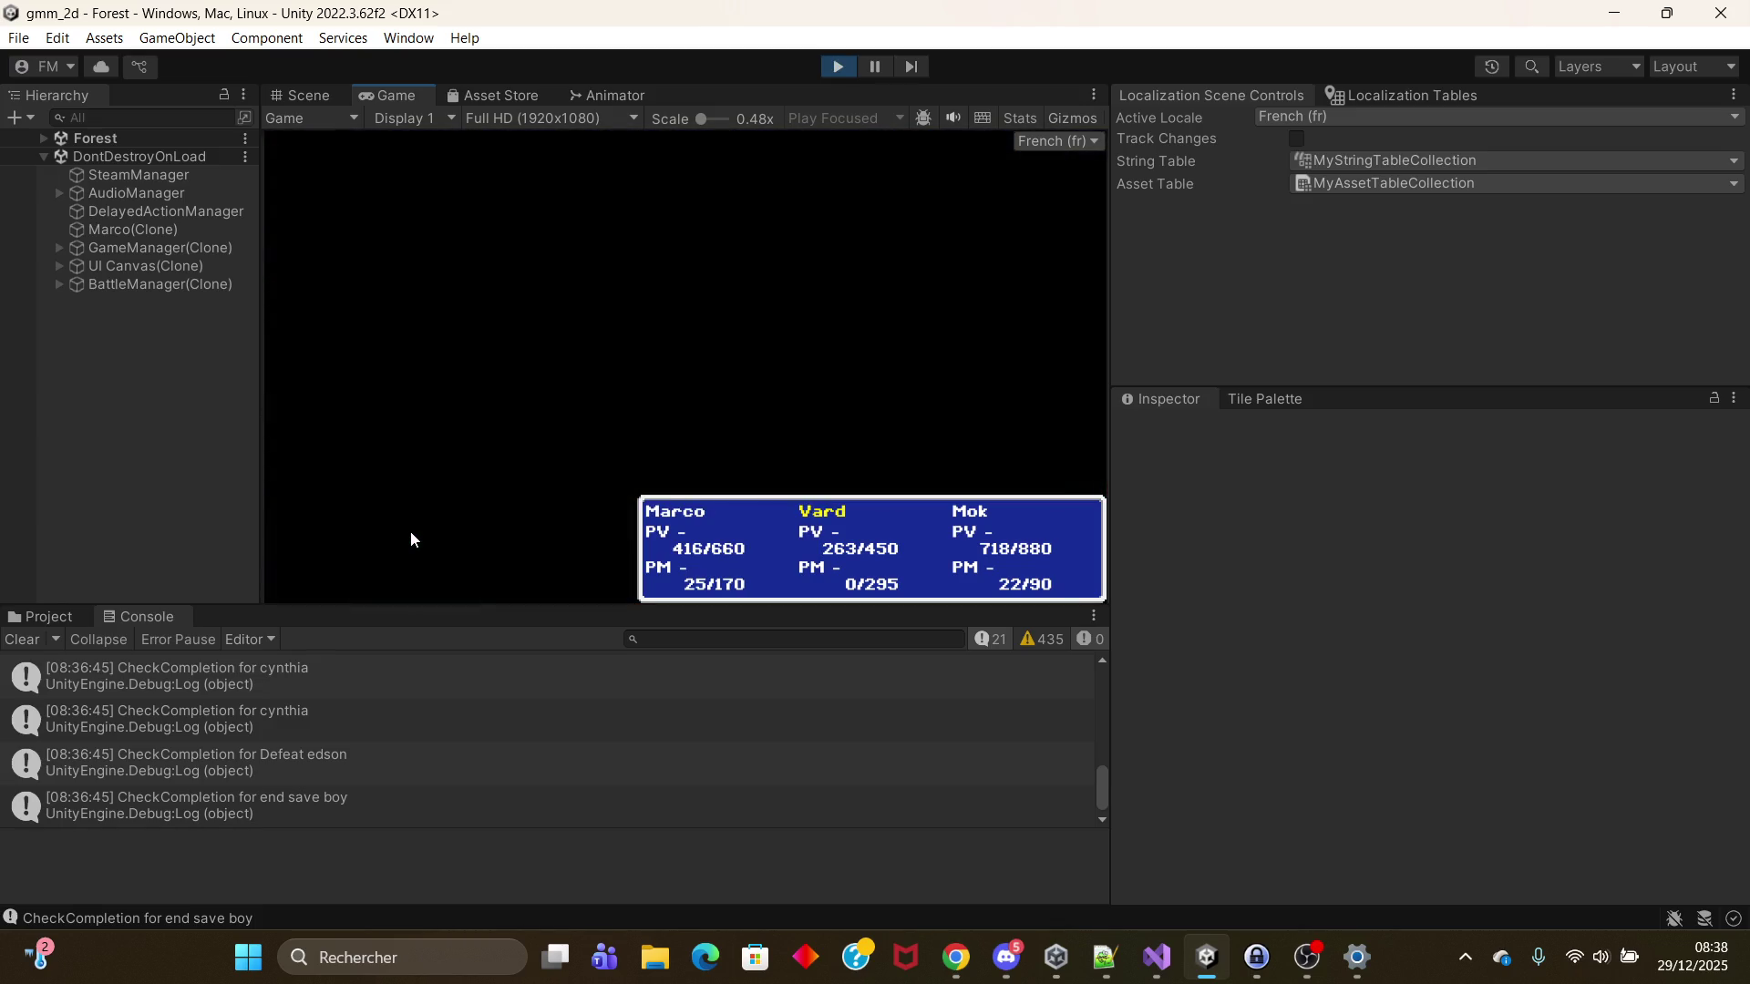
Step: Dismiss the rewards with Continuer and the party stats with Fermer, Vard now level 17, Mok 16
{"action": "left_click", "coordinate": [733, 512]}
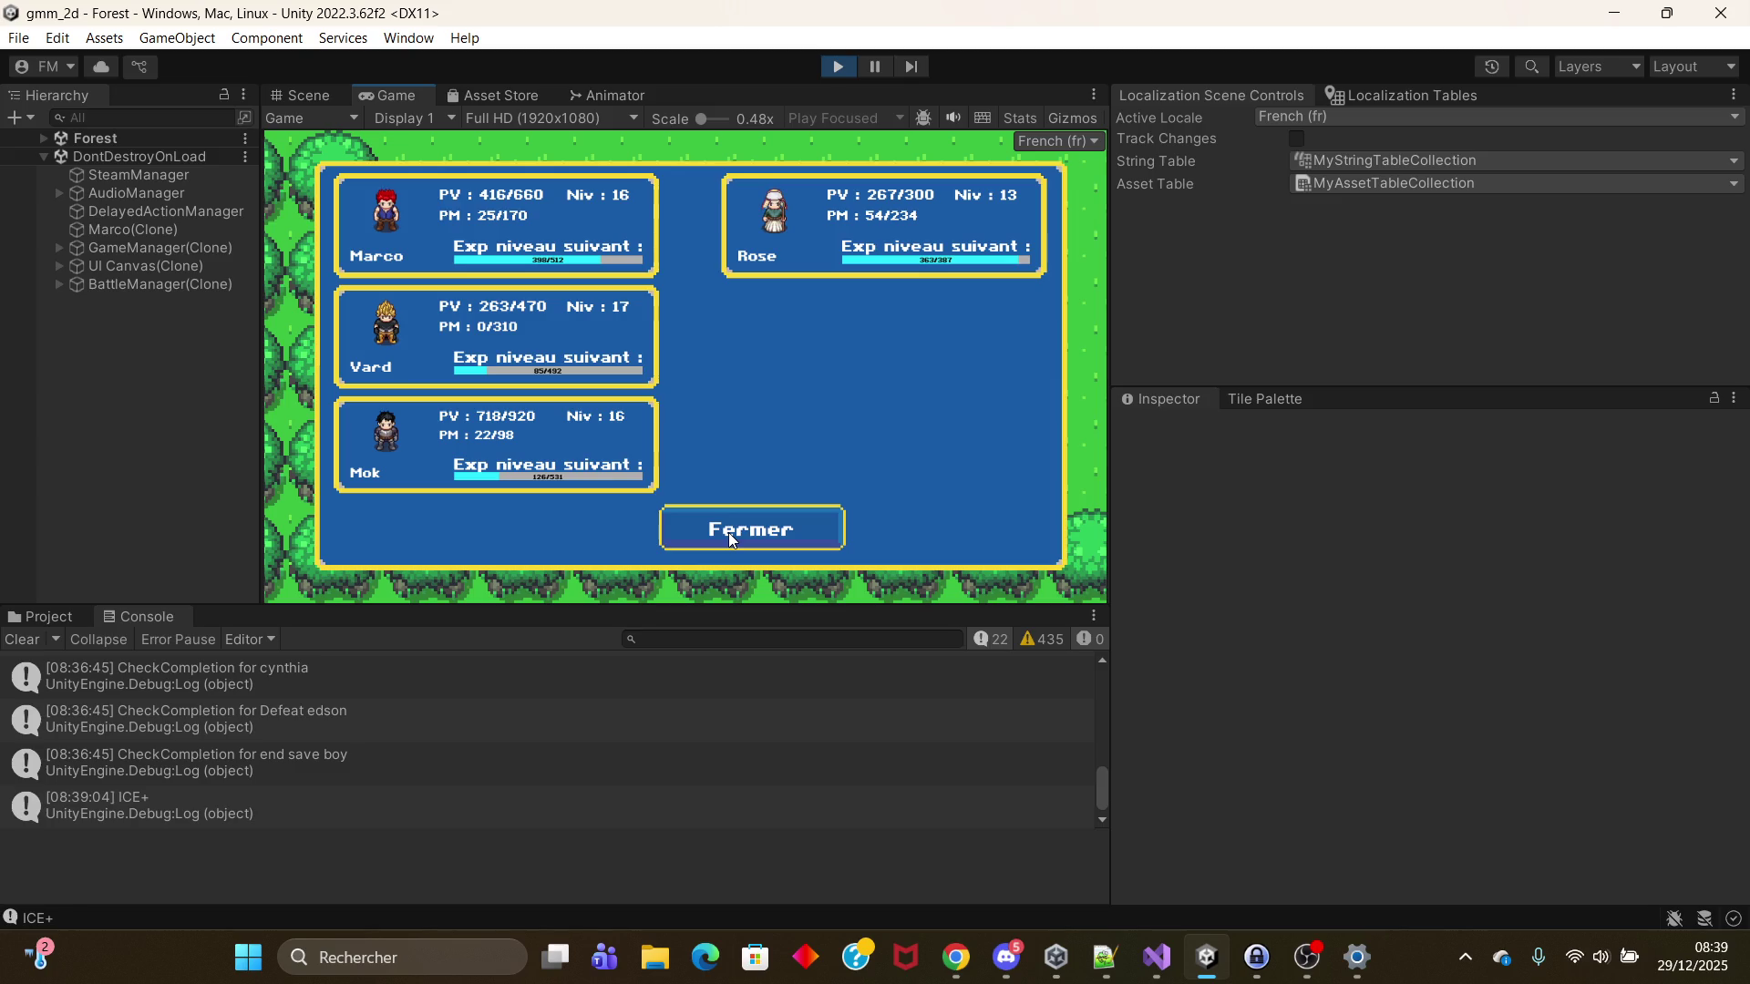
{"action": "left_click", "coordinate": [729, 533]}
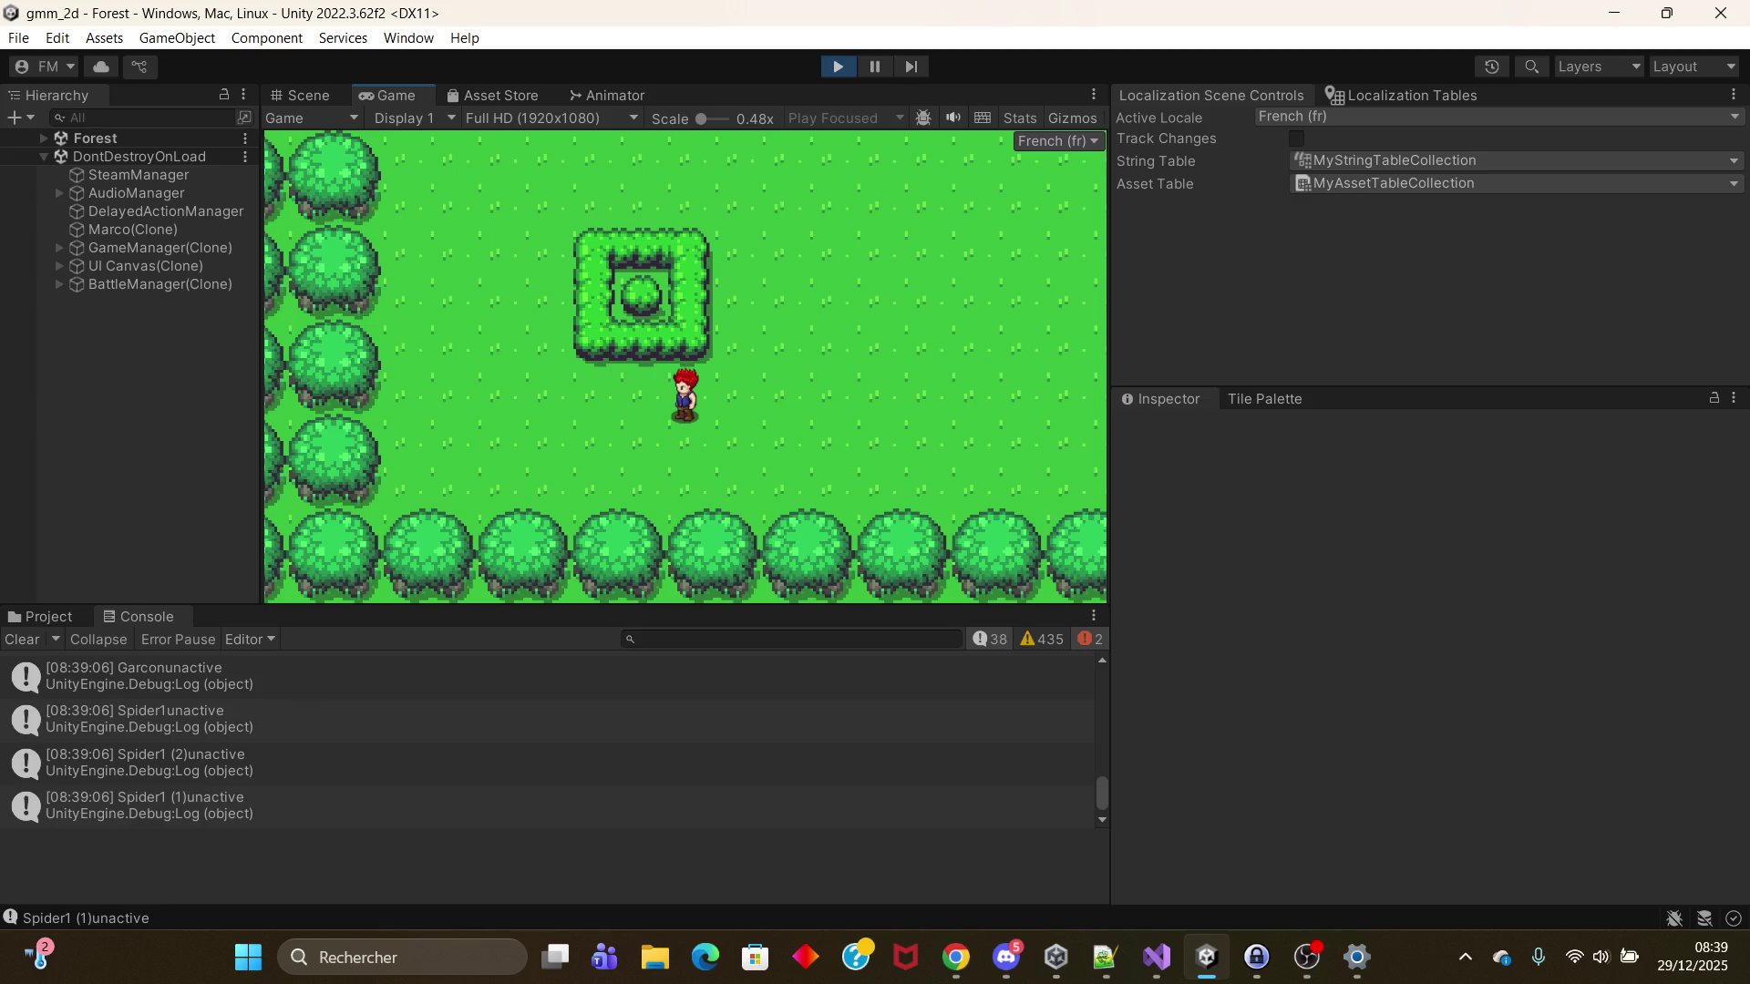
Step: Alt+Tab between application windows, then show the Windows desktop with Win+D
{"action": "key", "text": "alt+Tab"}
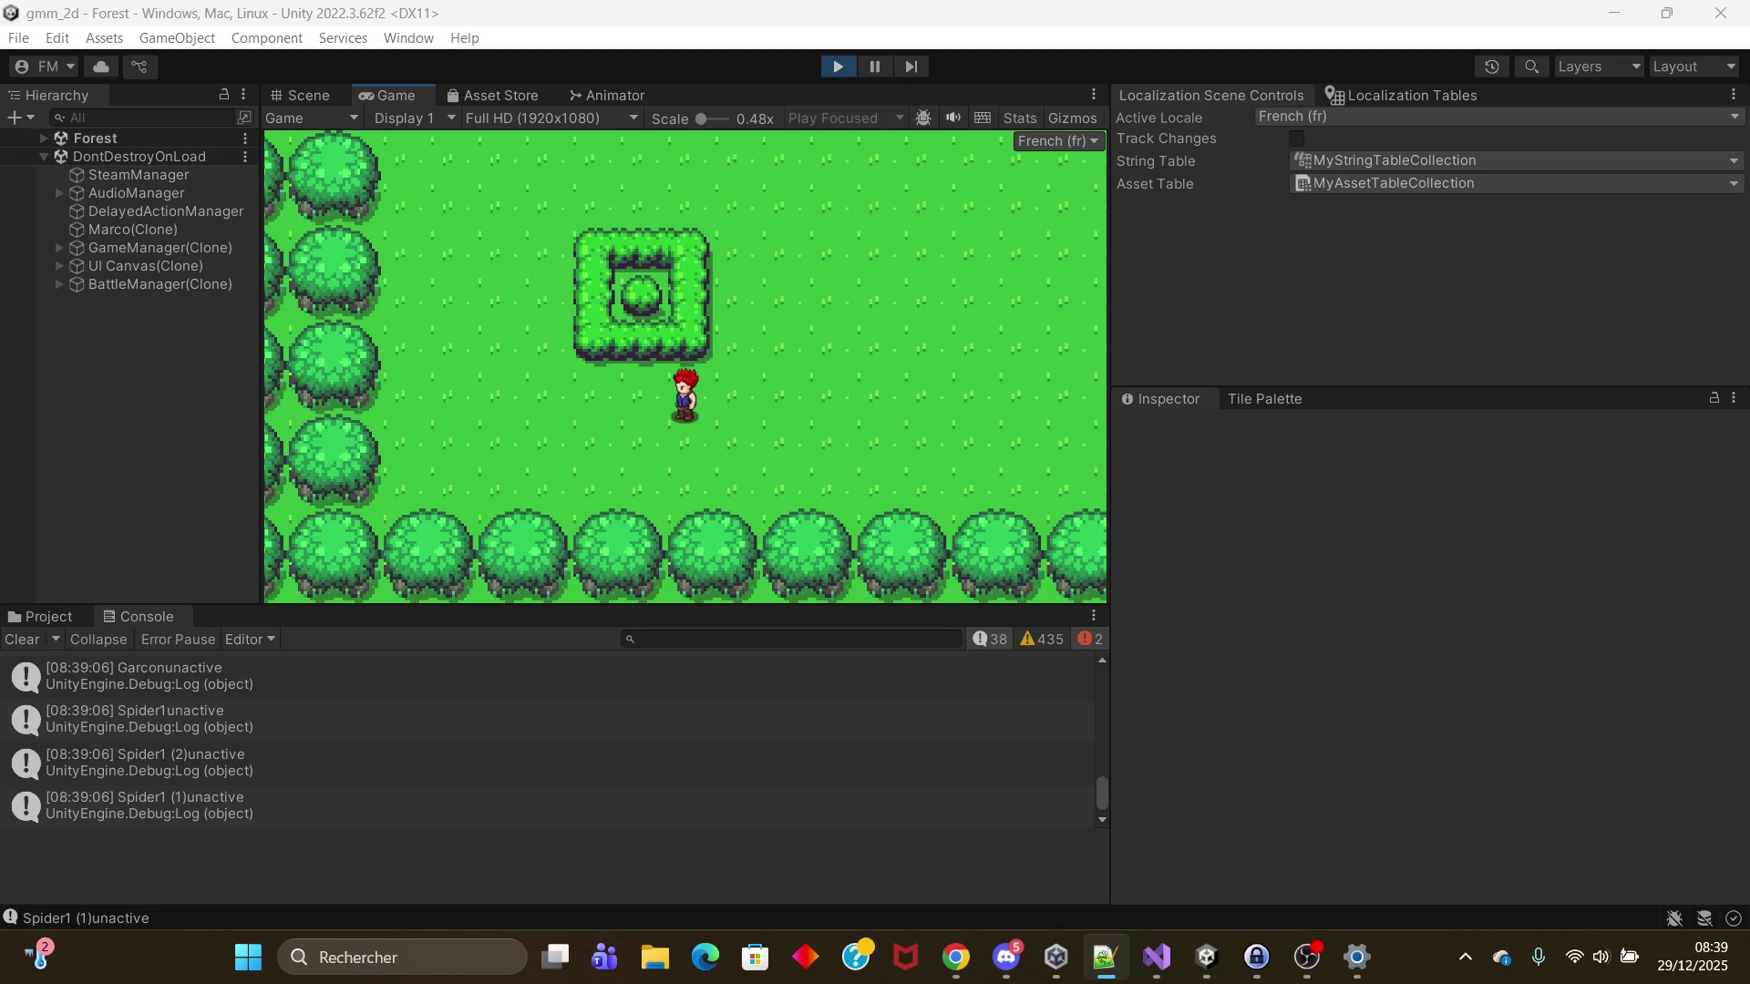
{"action": "key", "text": "alt+Tab"}
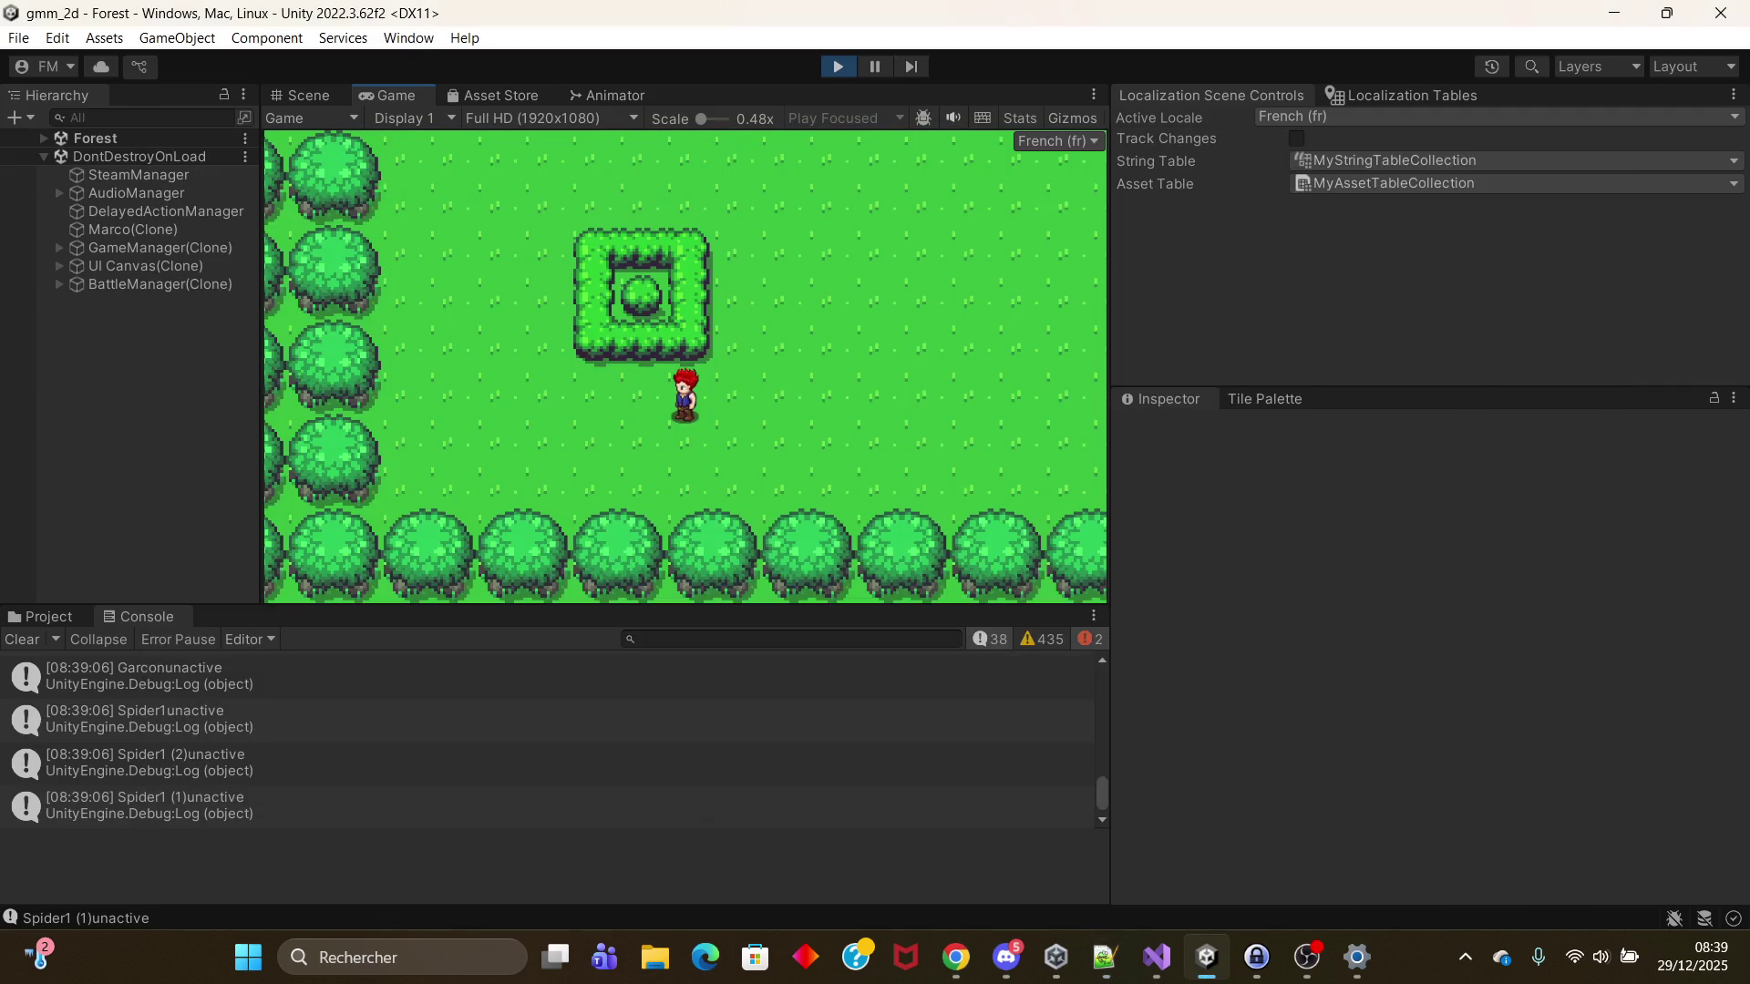
{"action": "key", "text": "alt+Tab"}
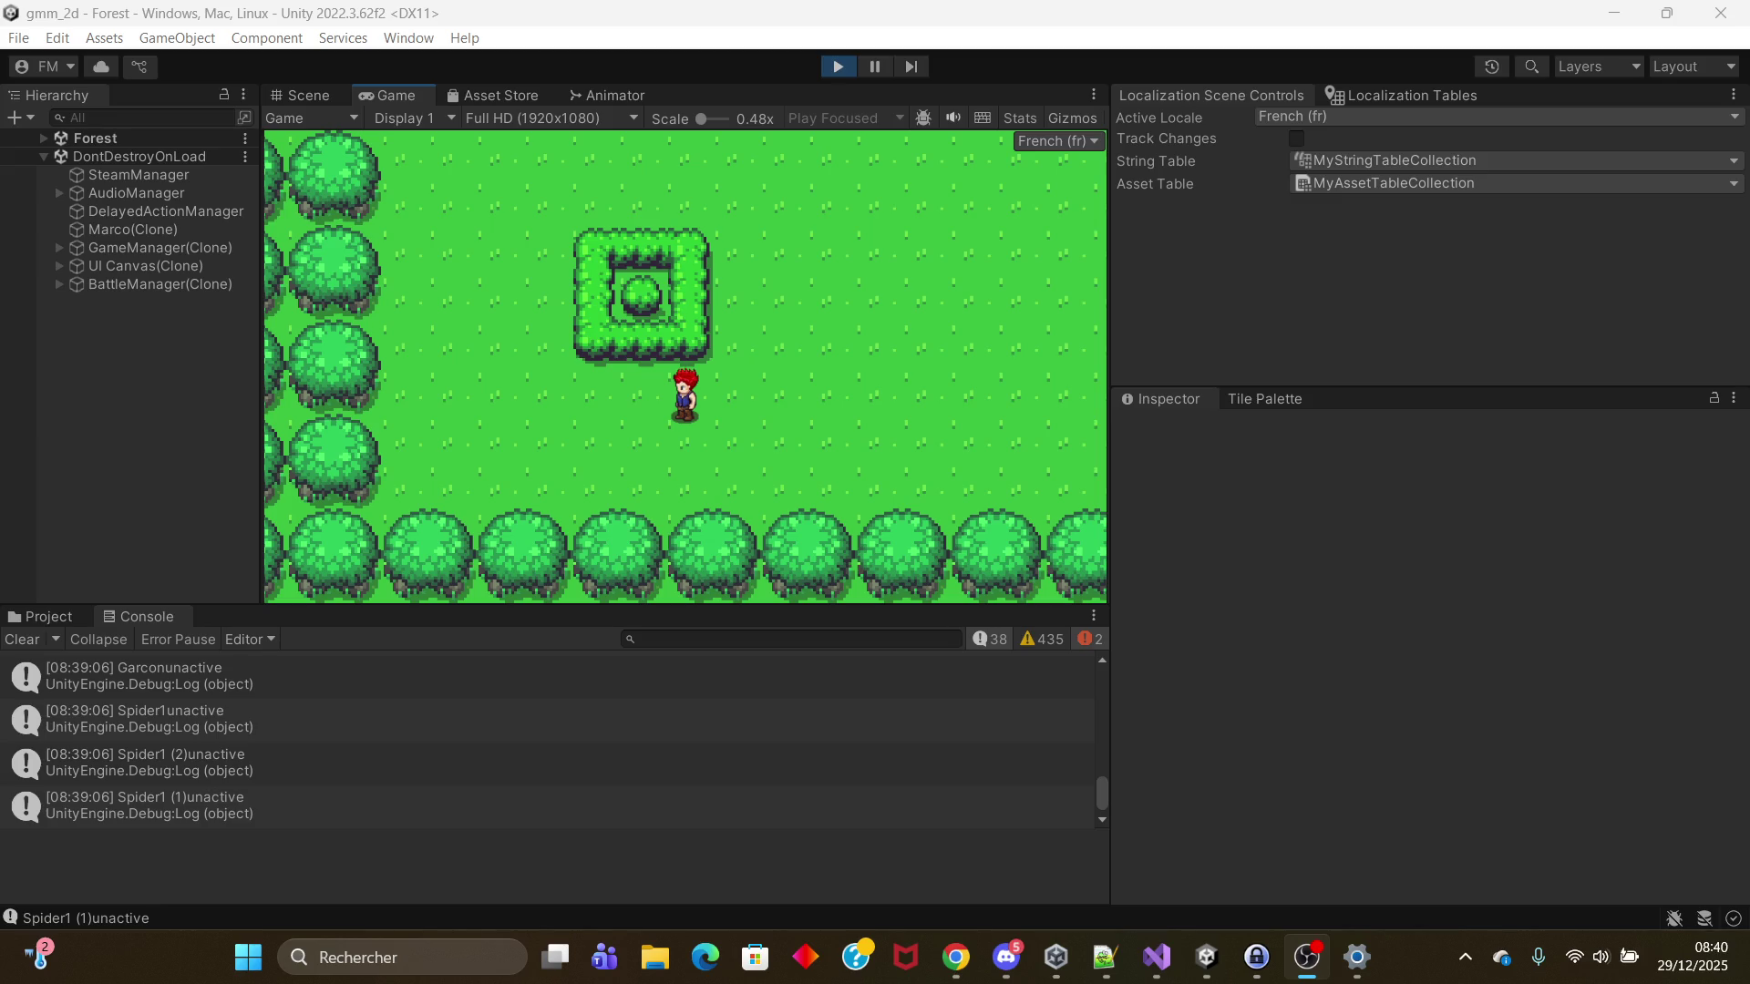
{"action": "key", "text": "super+d"}
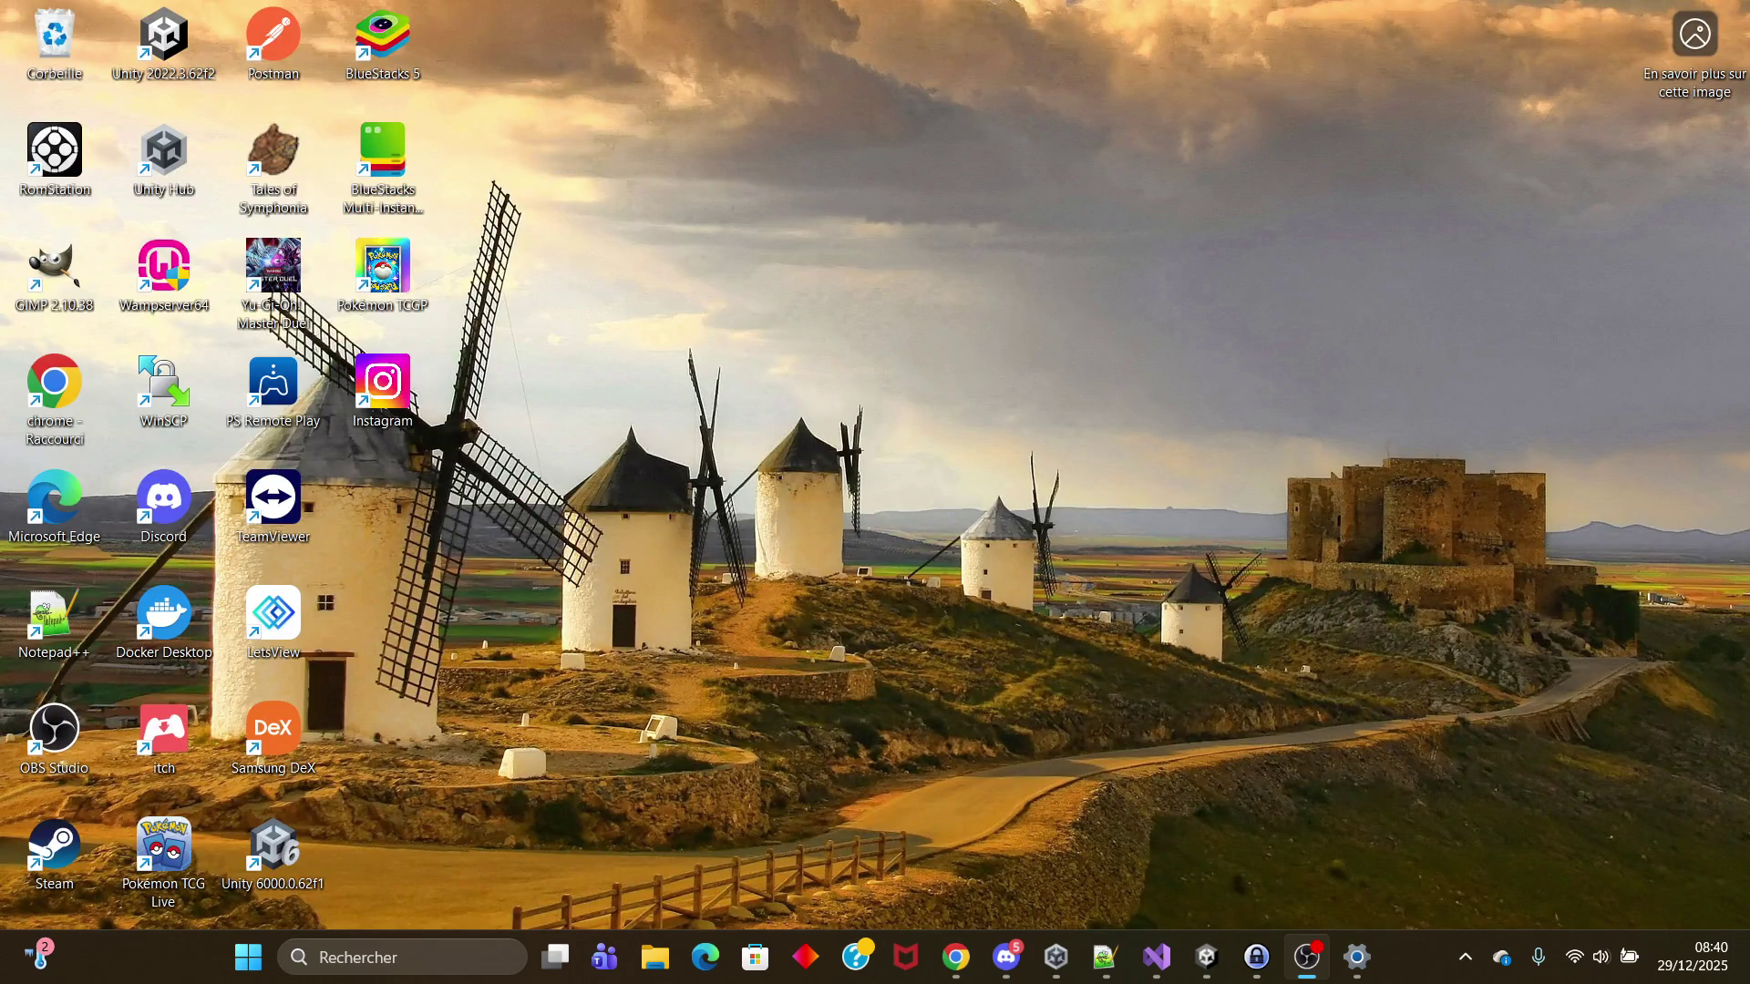
Step: Bring the Unity editor back on screen, with the game still running on the Forest map
{"action": "key", "text": "super+d"}
{"action": "key", "text": "super+d"}
{"action": "key", "text": "super+d"}
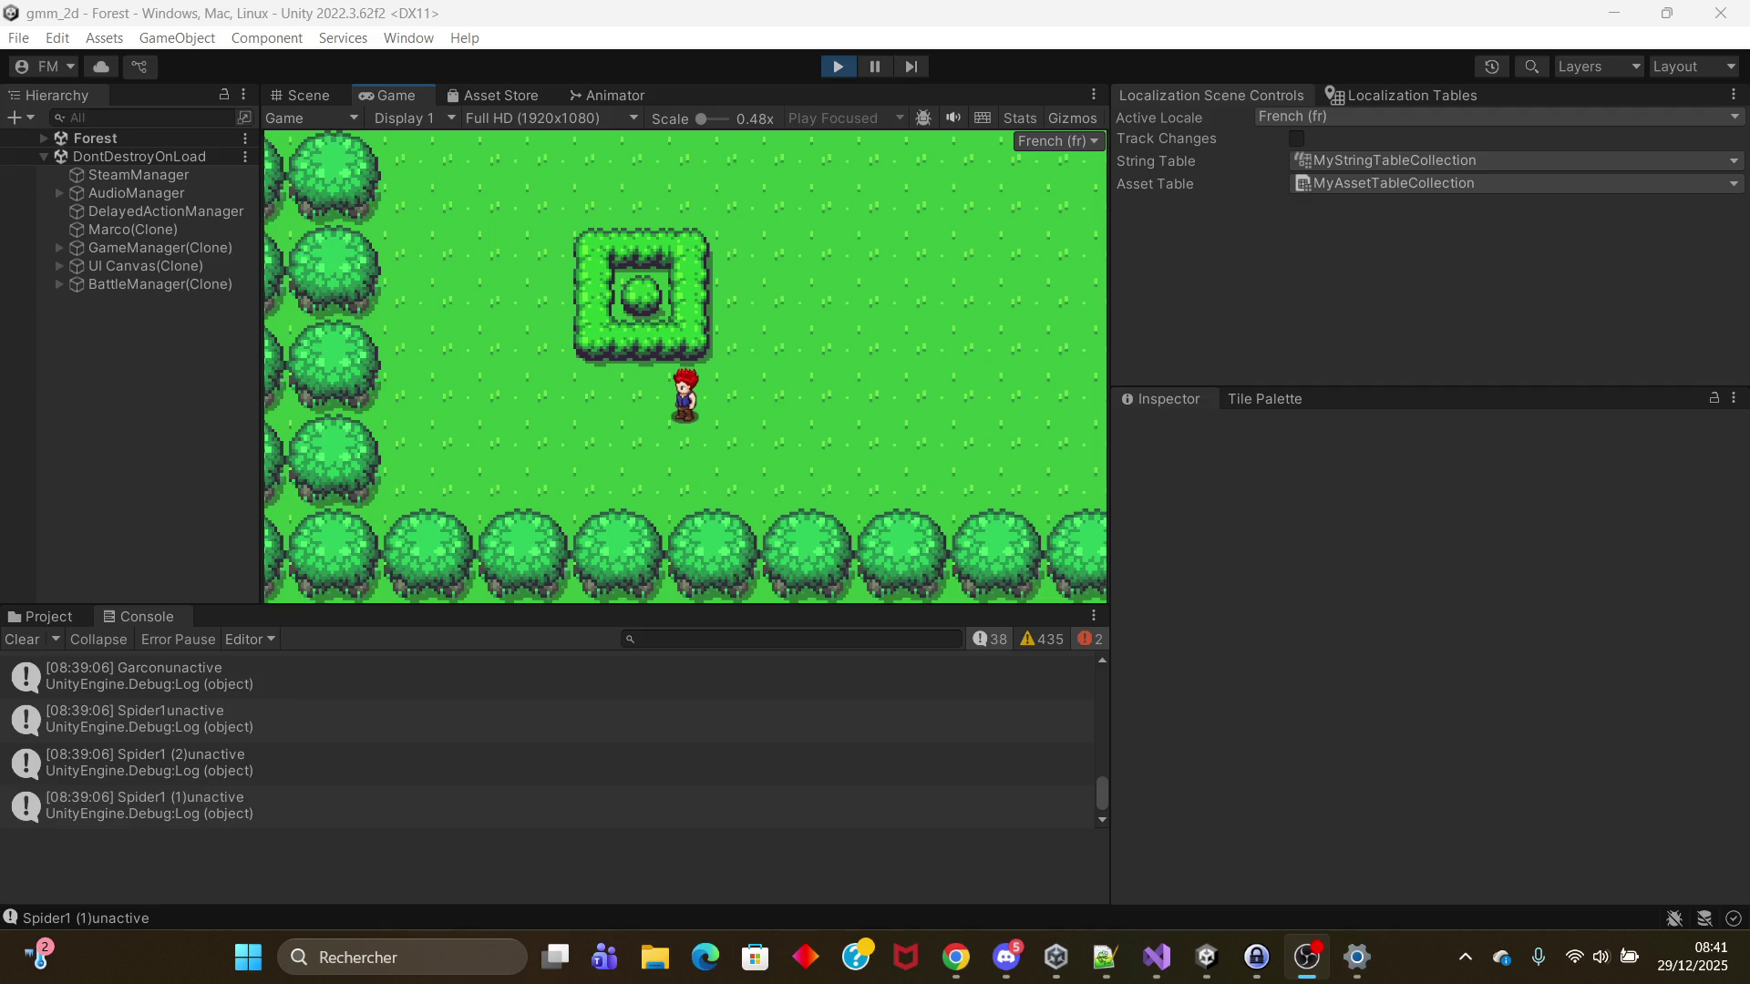
Step: Return to Unity, open the in-game party menu with Escape, and save via Sauvegarder
{"action": "key", "text": "alt+Tab"}
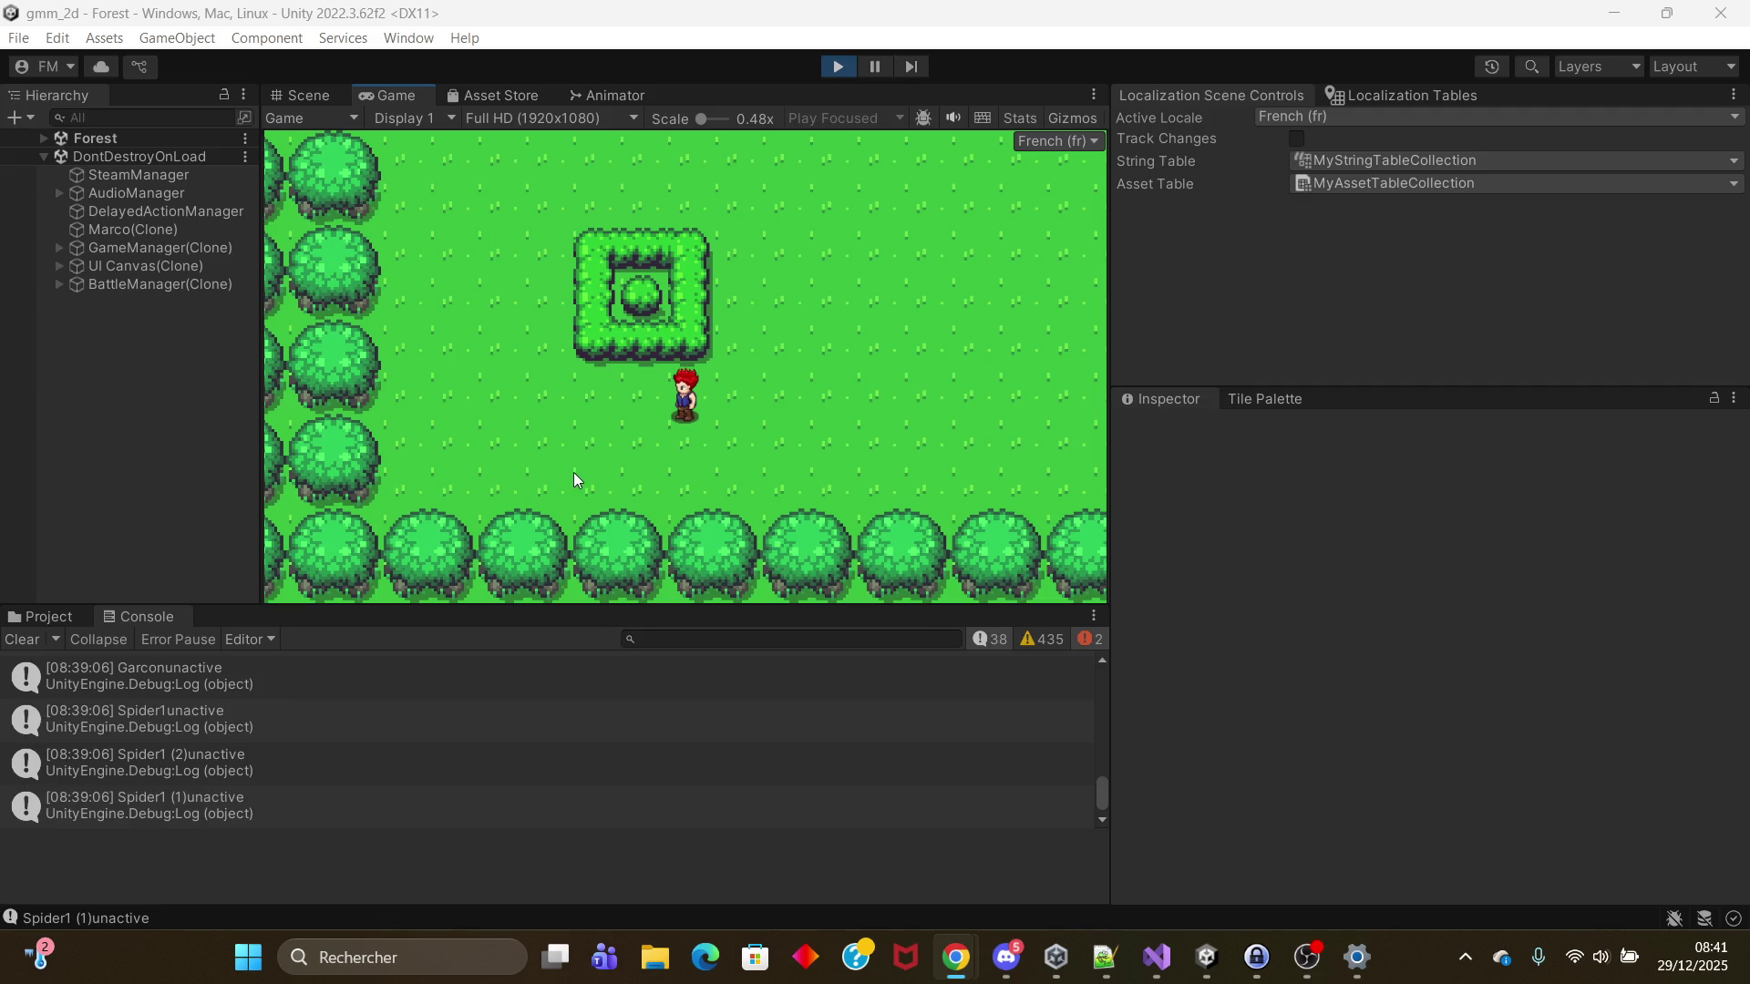
{"action": "left_click", "coordinate": [795, 447]}
{"action": "key", "text": "Escape"}
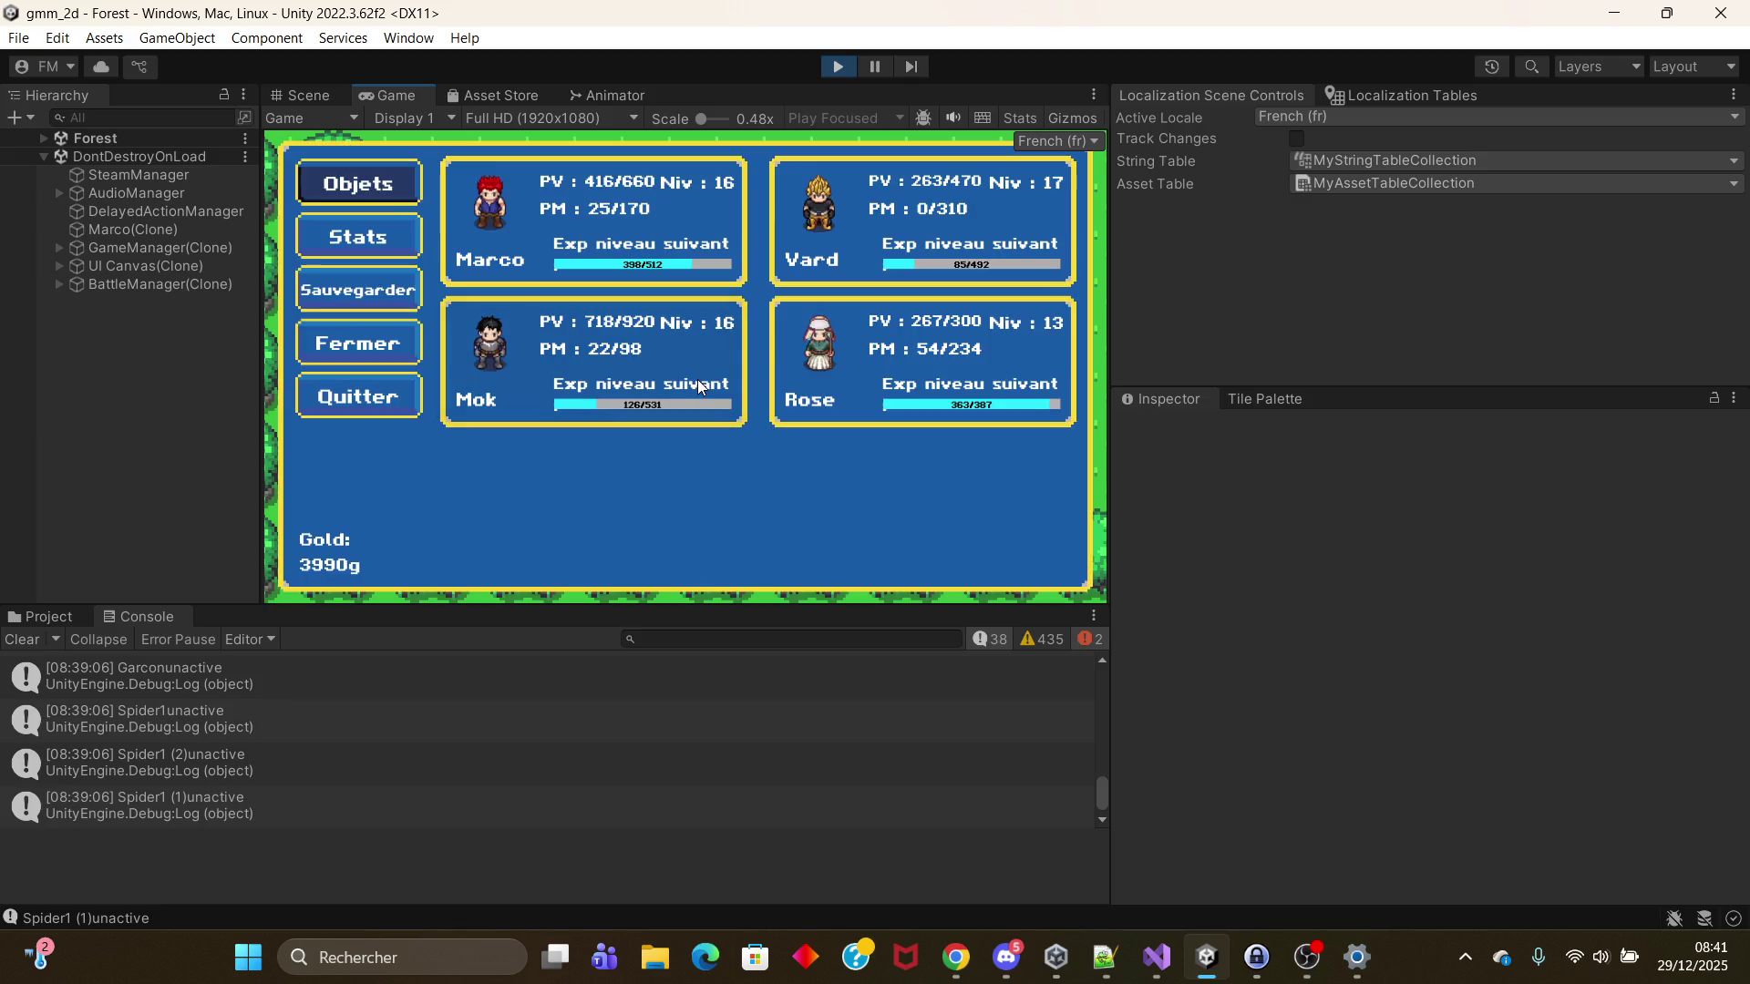
{"action": "left_click", "coordinate": [410, 289]}
Step: Exit play mode back to the MainMenu scene, then cycle through Chrome, the text editor and recorder
{"action": "left_click", "coordinate": [838, 73]}
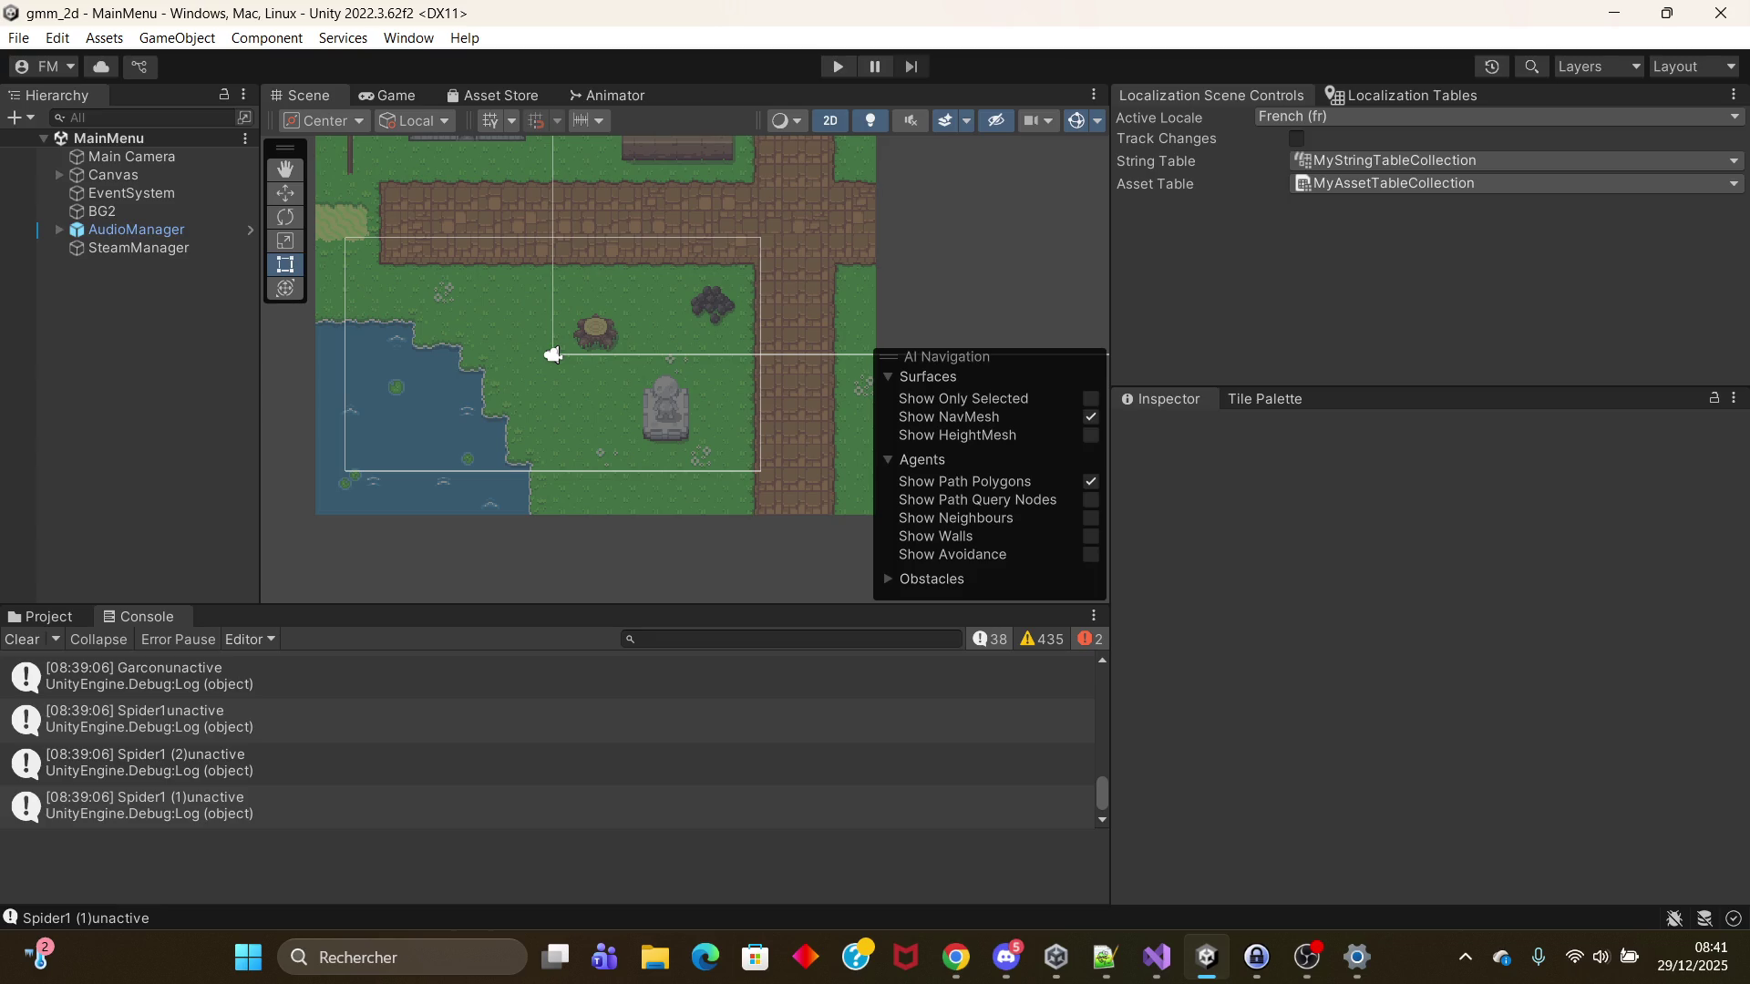
{"action": "key", "text": "alt+Tab"}
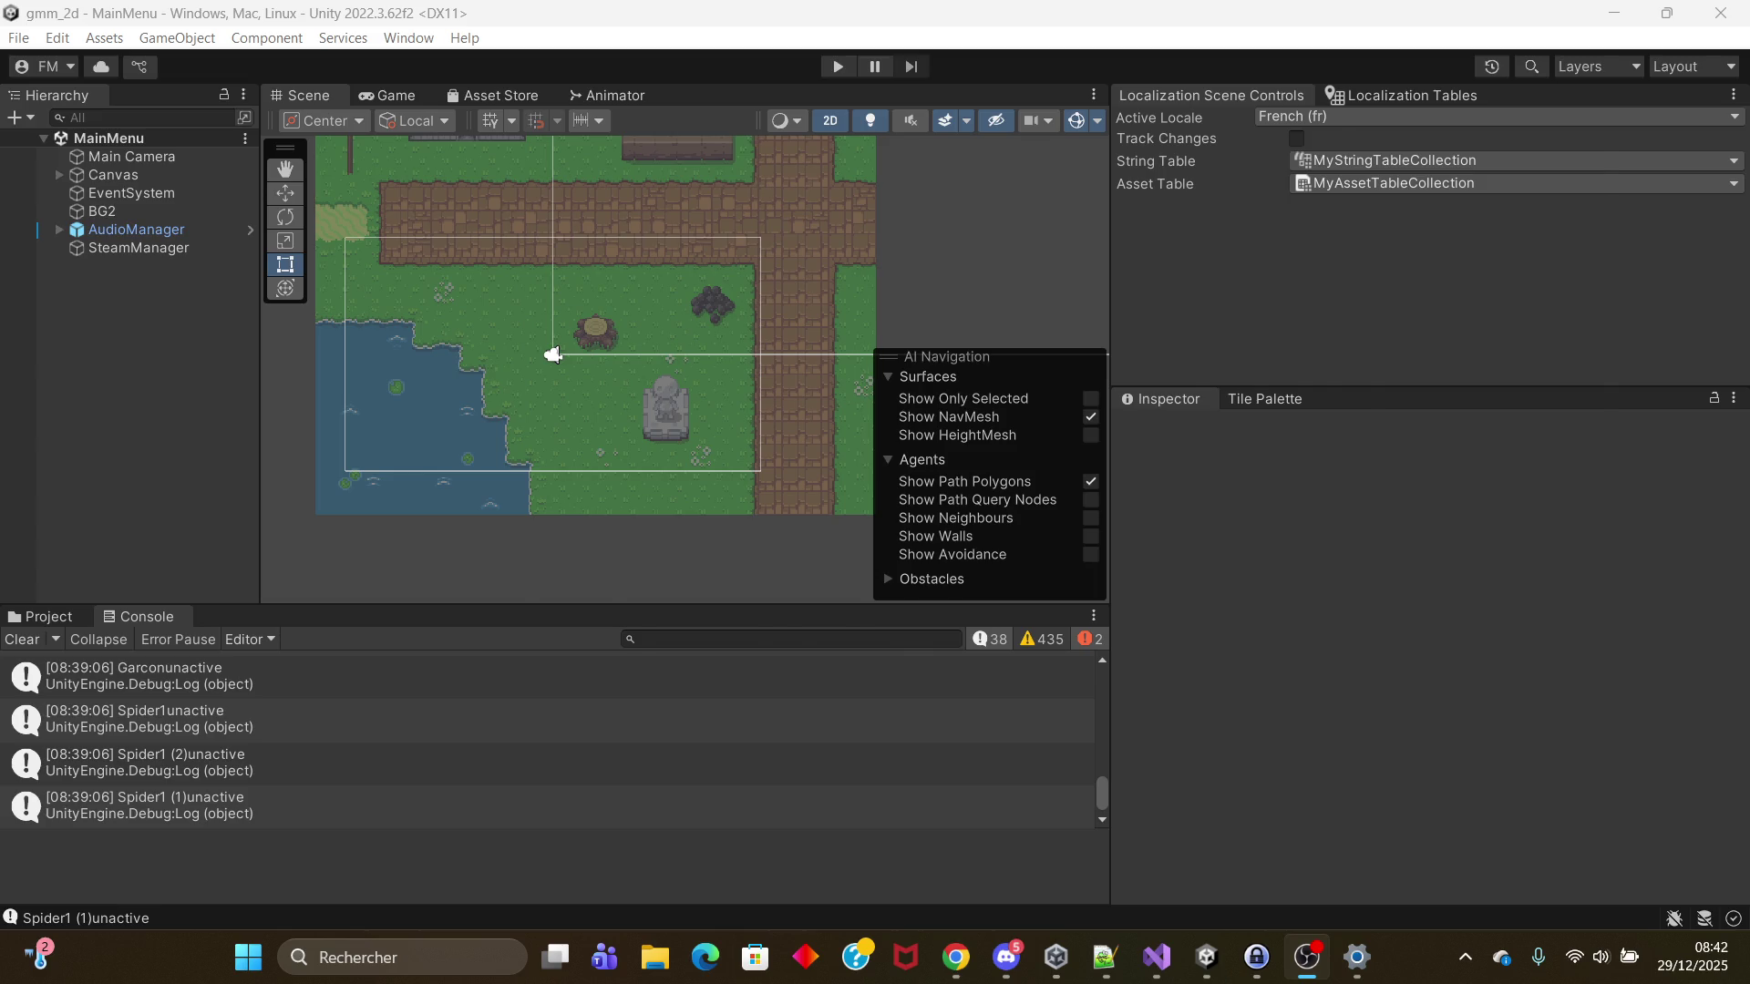
{"action": "key", "text": "alt+Tab"}
{"action": "key", "text": "Tab"}
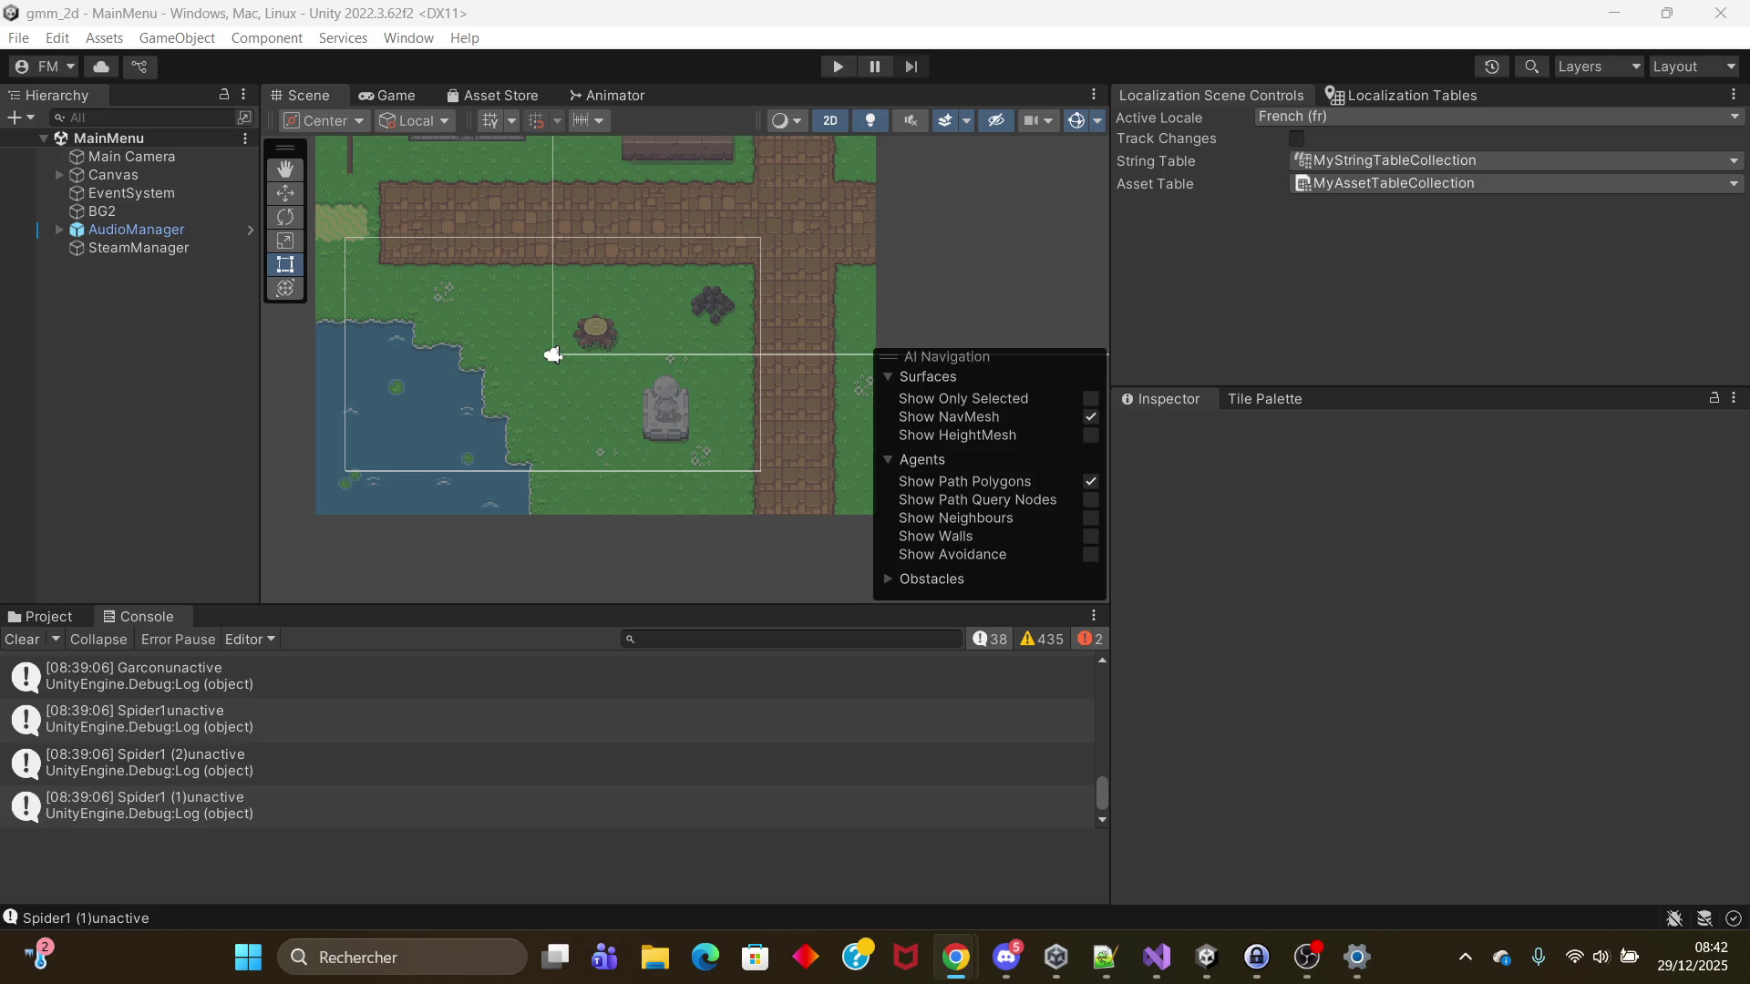
{"action": "left_click", "coordinate": [554, 354]}
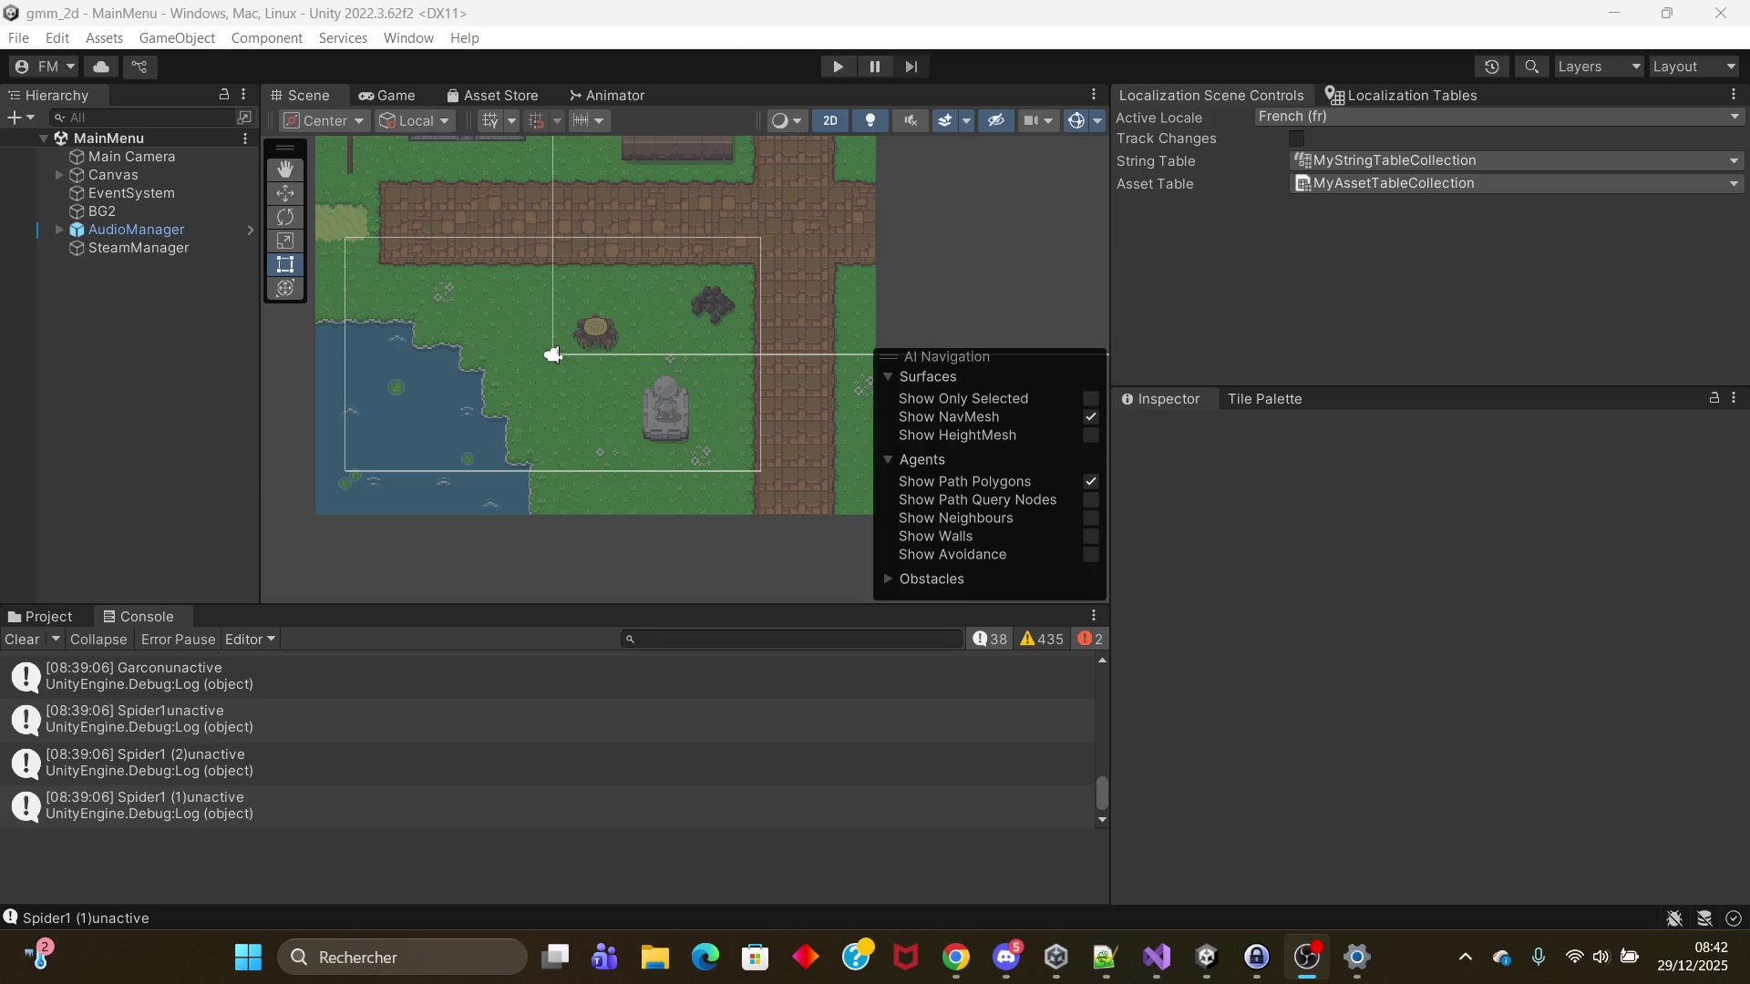
{"action": "key", "text": "alt+Tab"}
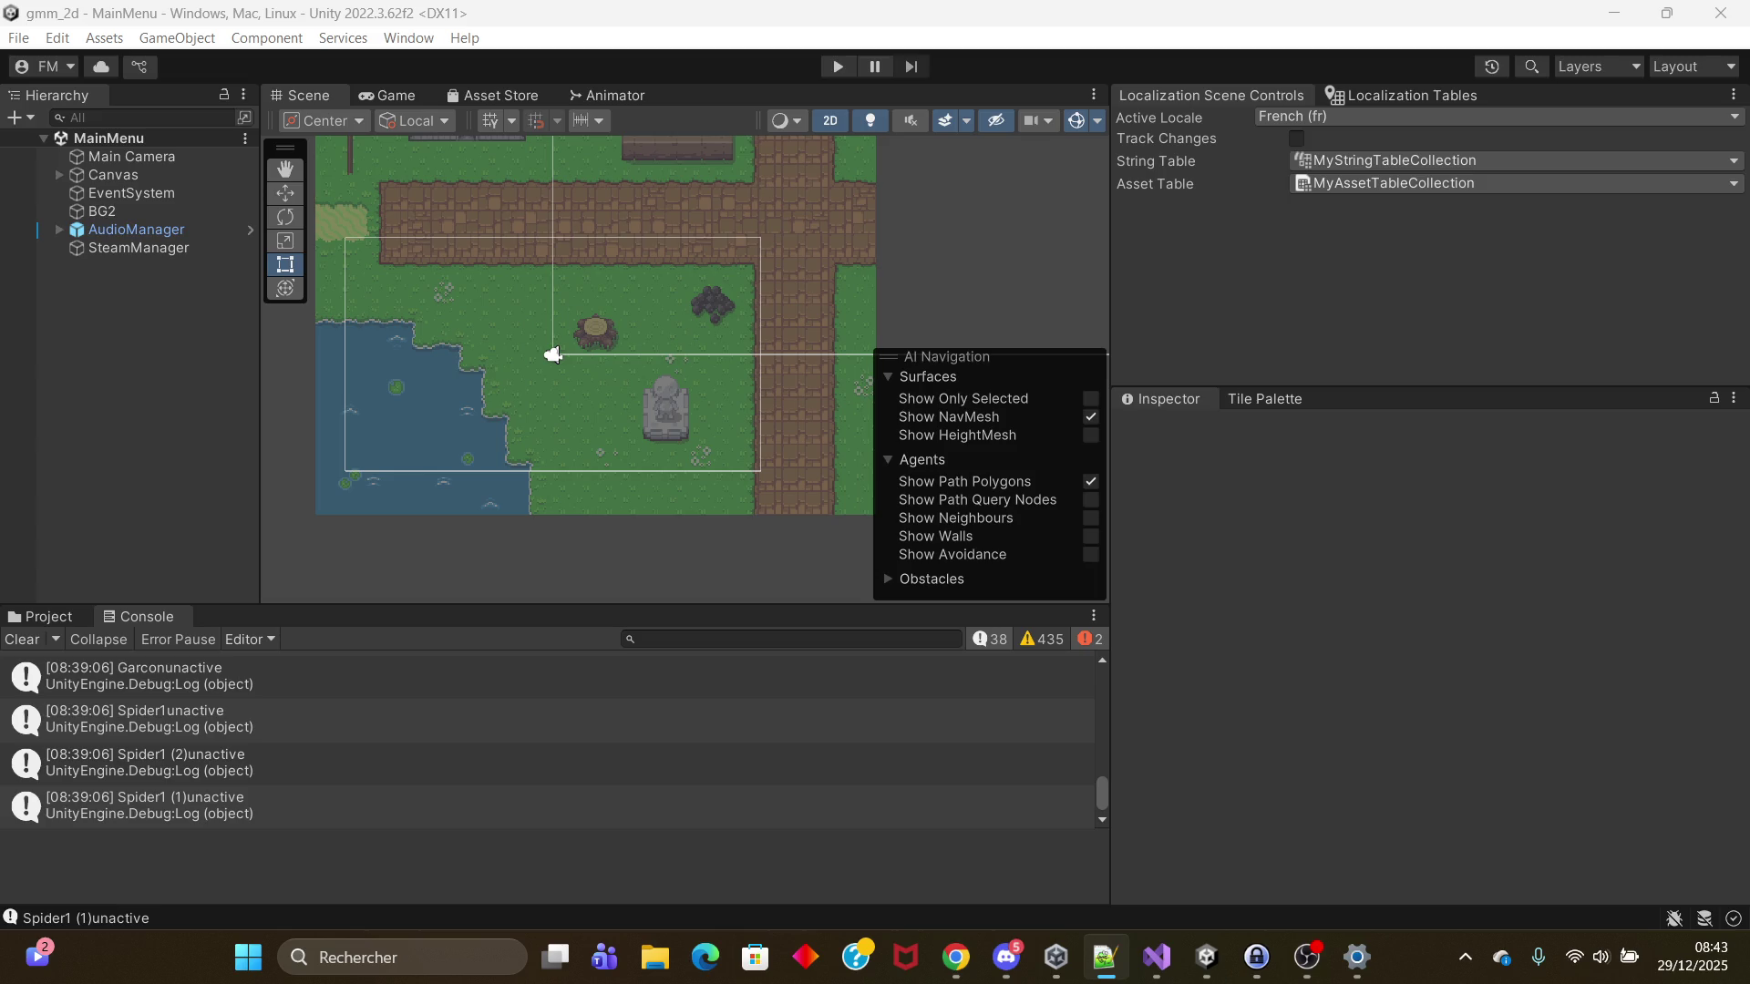
{"action": "key", "text": "alt+Tab"}
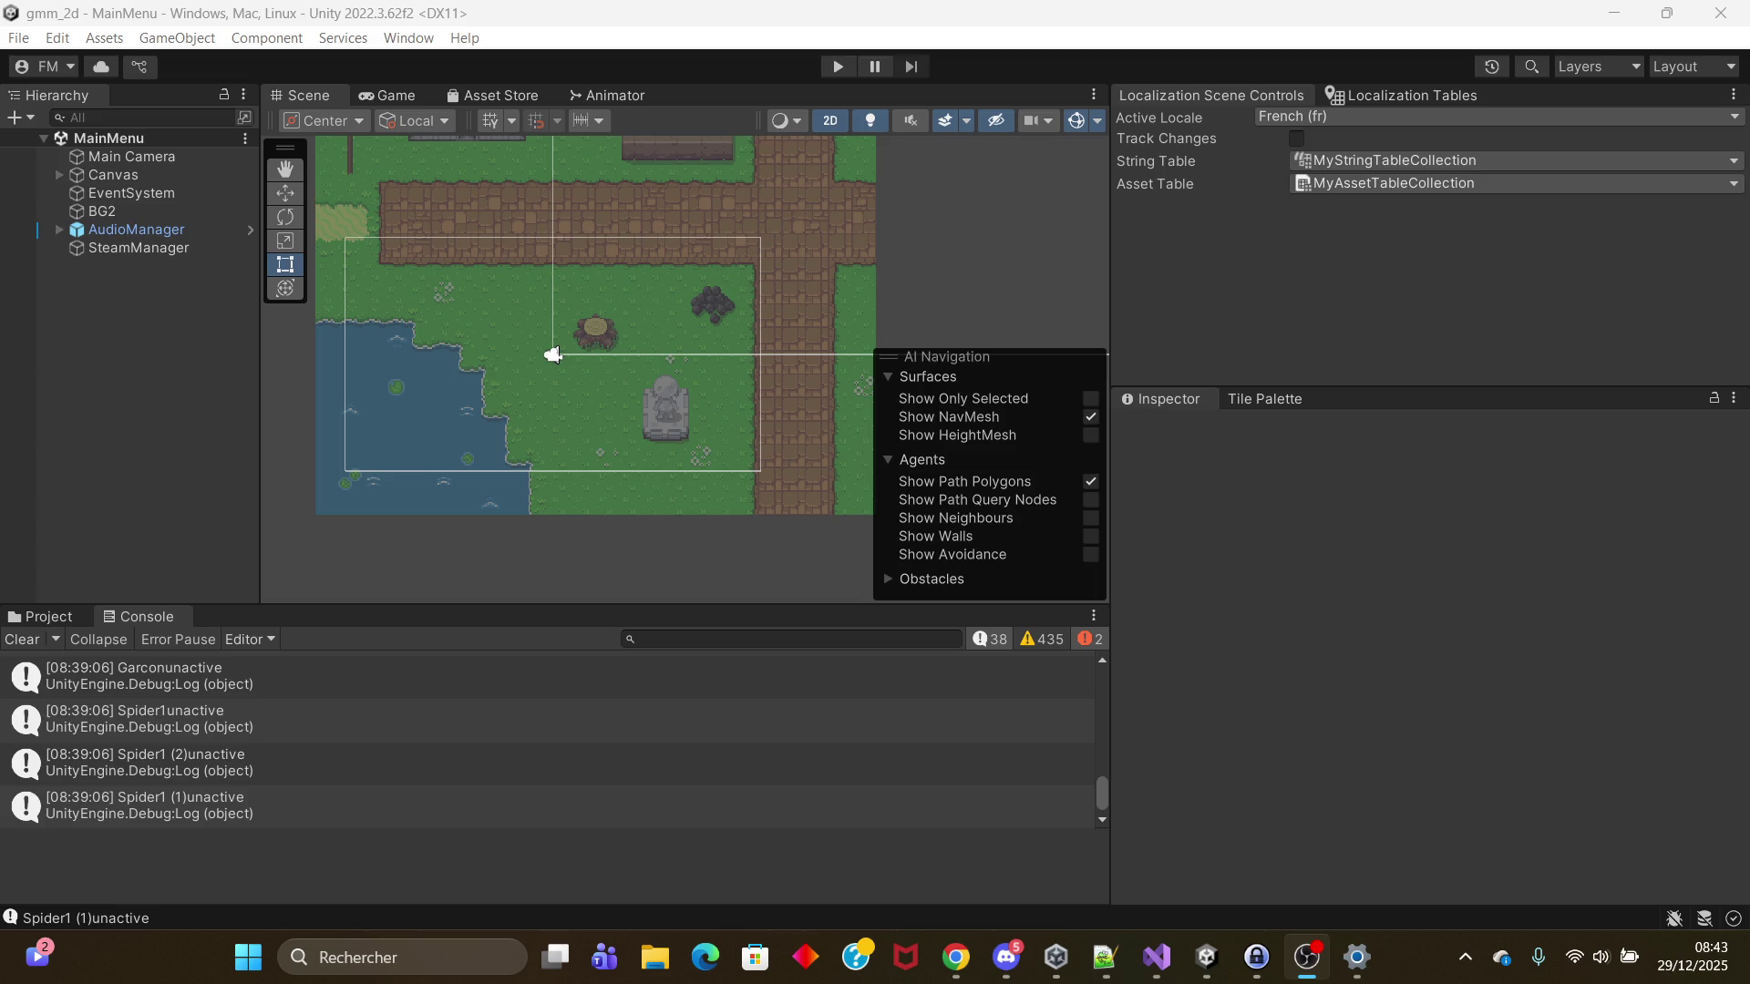